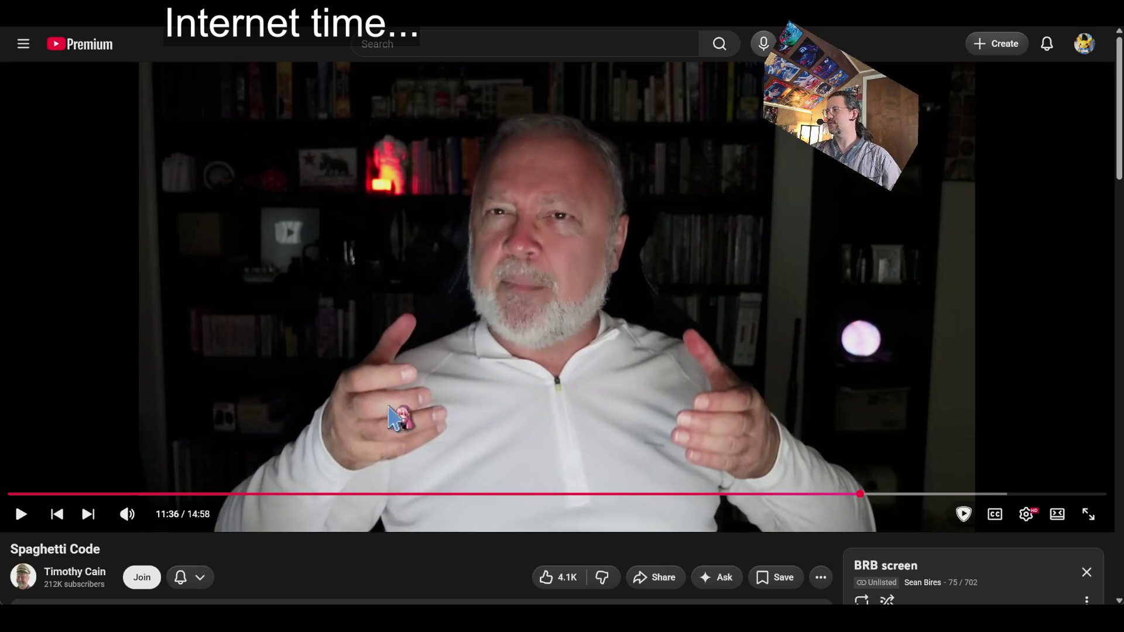
Resume the Spaghetti Code video, pause it at 12:08, resume it, and turn captions on
left_click(502, 302)
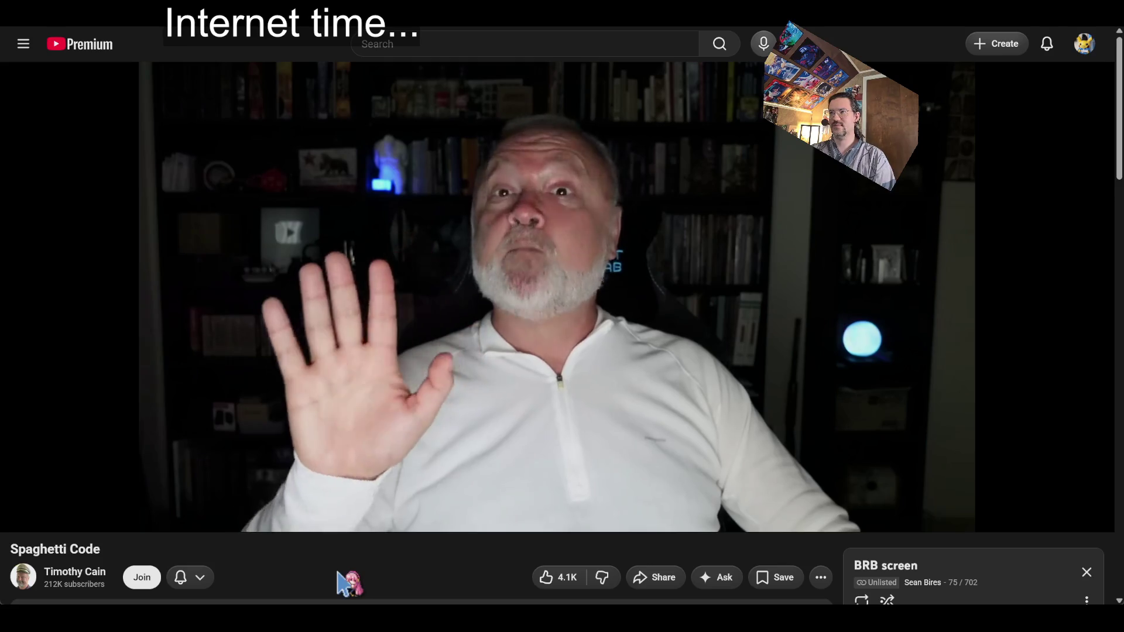
left_click(335, 448)
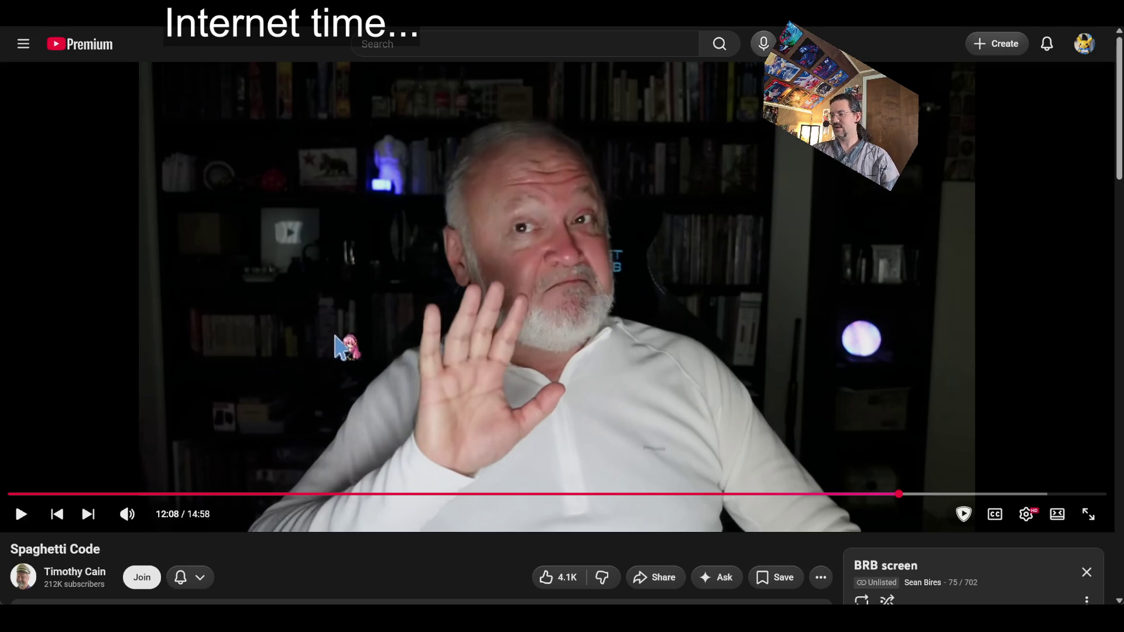
left_click(358, 380)
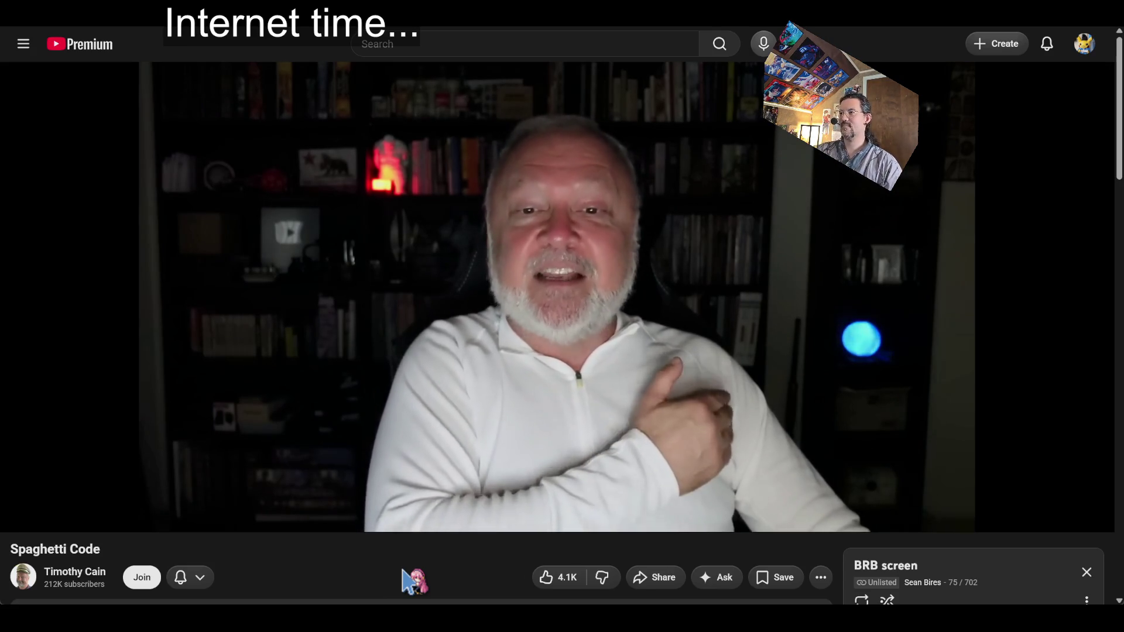
left_click(994, 519)
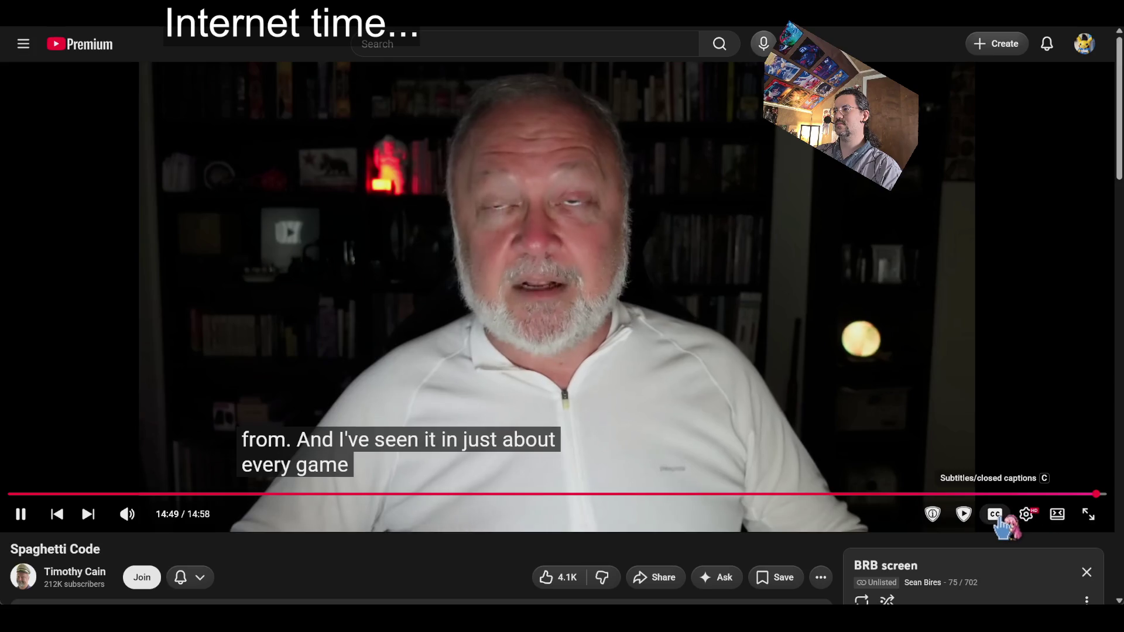
Turn the Spaghetti Code video's captions off near the end of playback
left_click(994, 518)
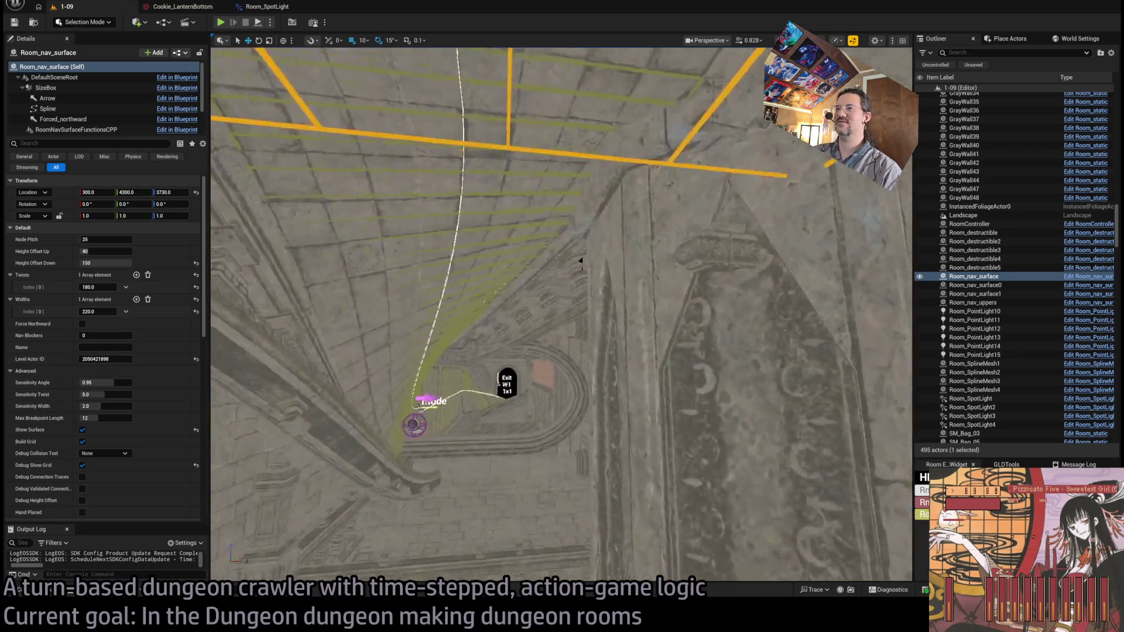
Play-test the level, moving the character forward along the walkway, then stop the session
left_click(220, 22)
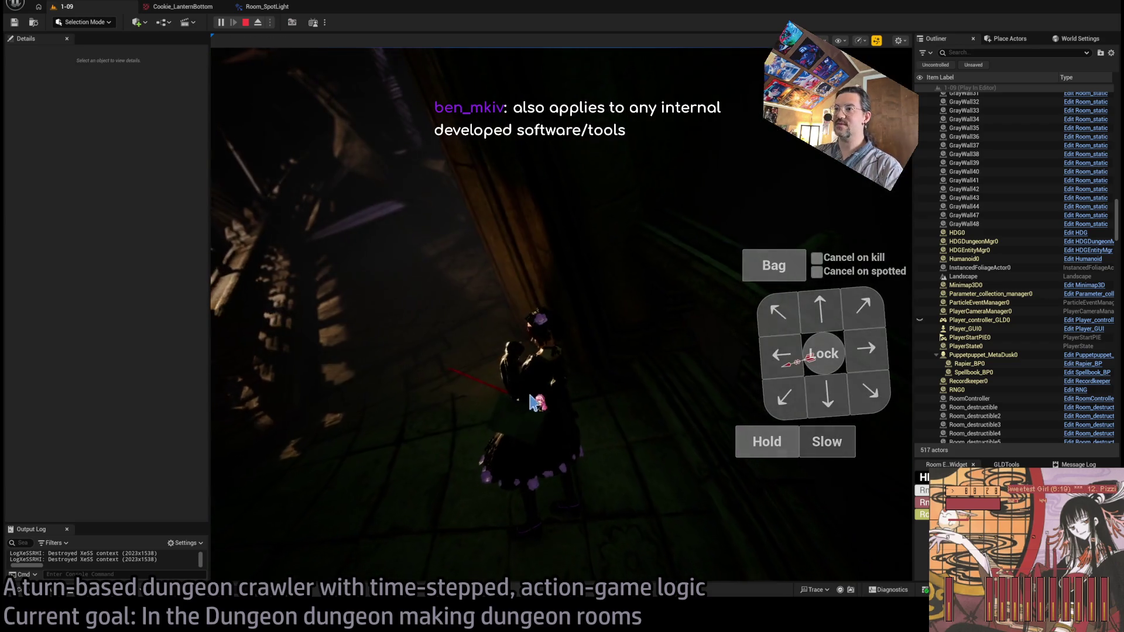
left_click(654, 344)
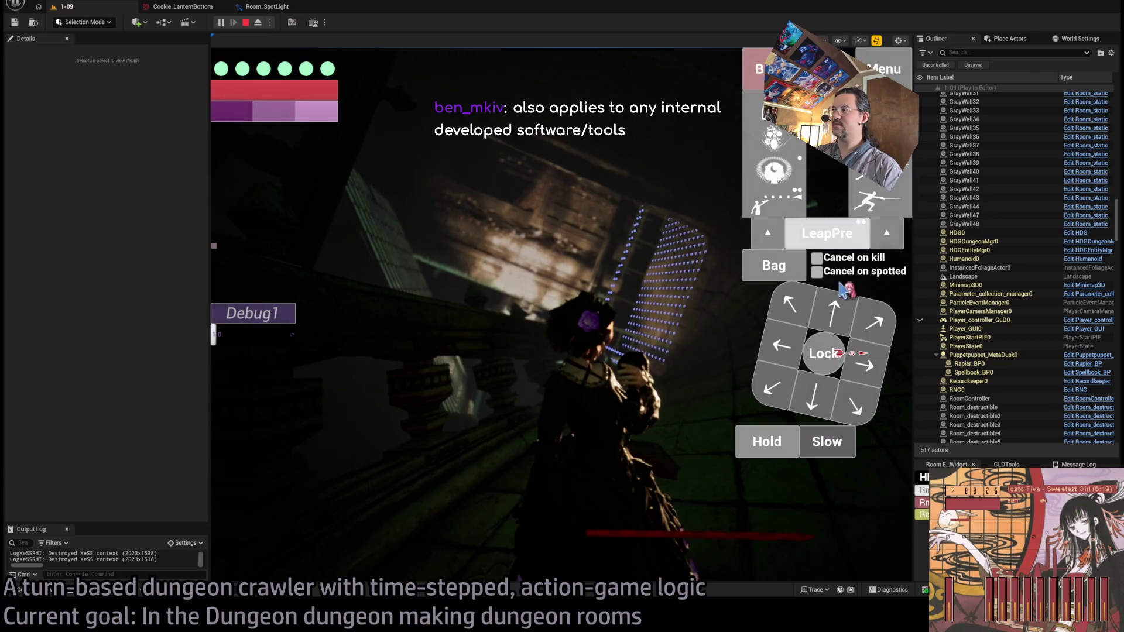
left_click(834, 313)
key("space")
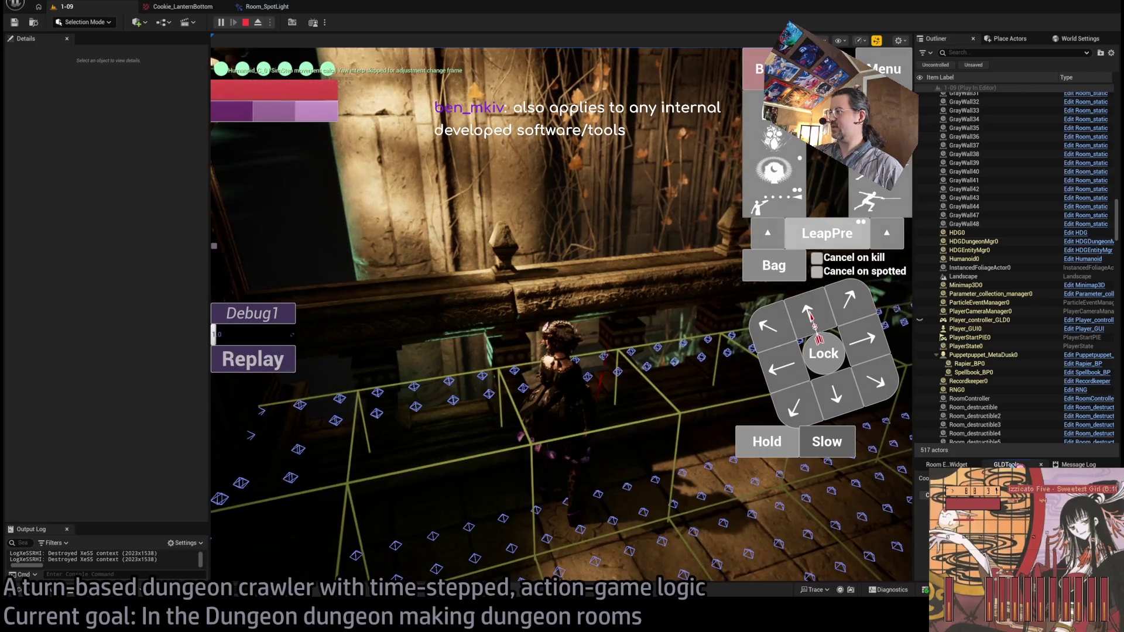
mouse_move(924, 418)
left_mouse_down()
mouse_move(515, 451)
mouse_move(456, 478)
mouse_move(986, 351)
left_mouse_up()
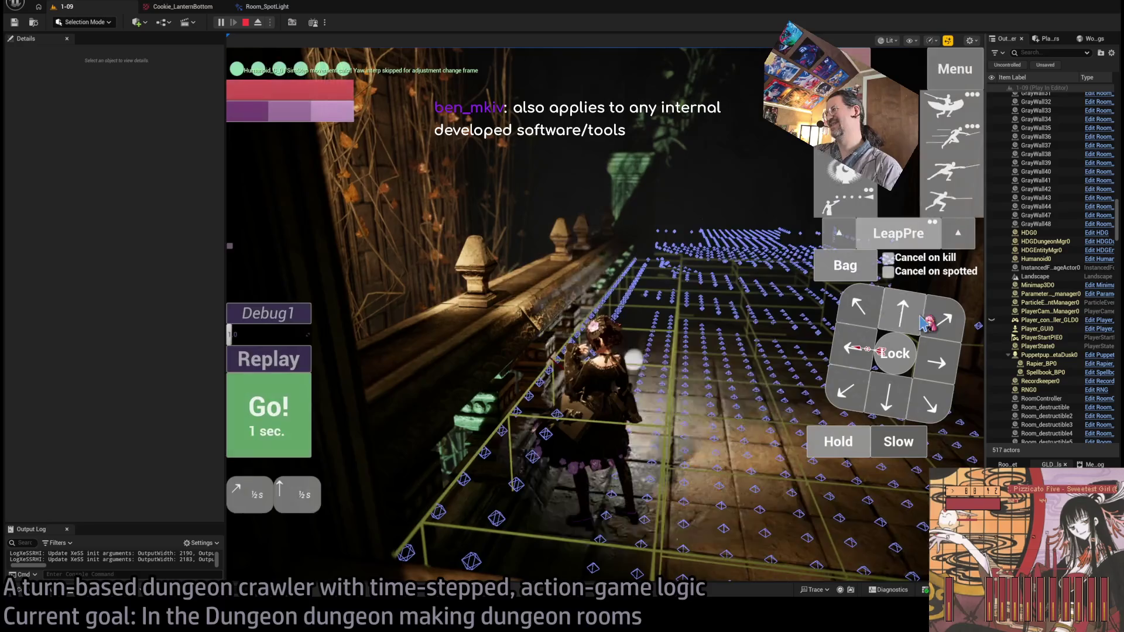
left_click(281, 399)
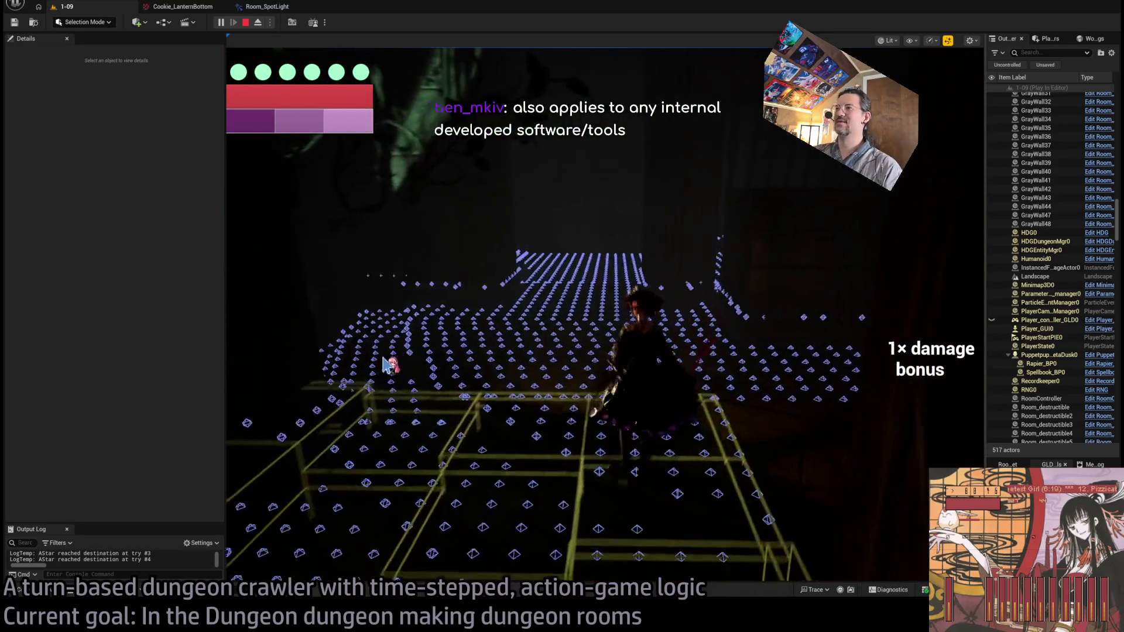
key("Escape")
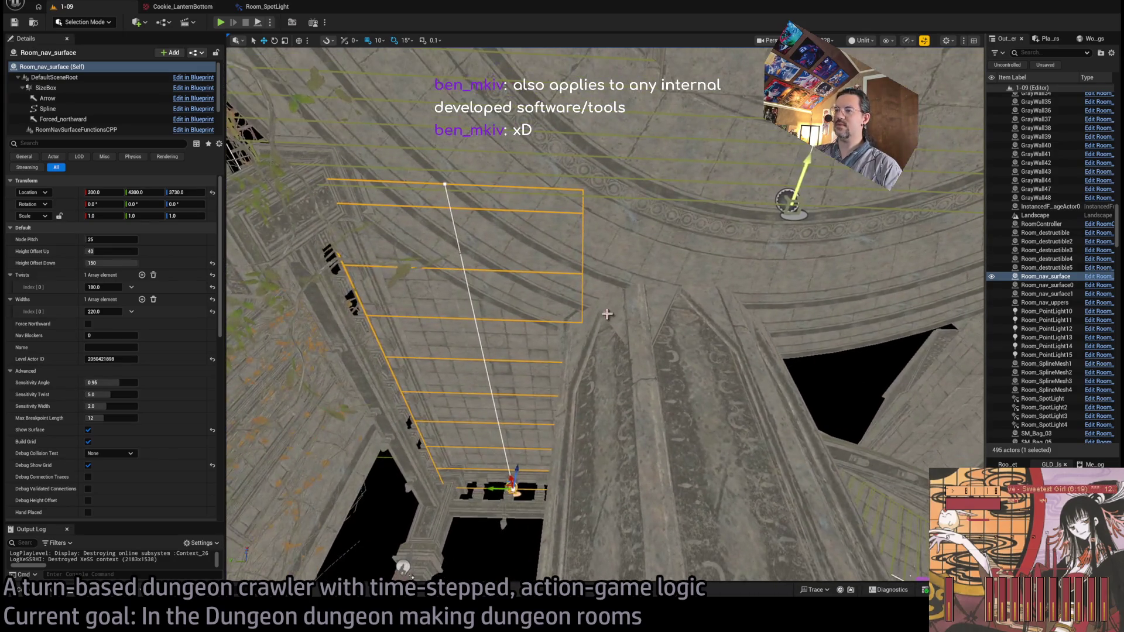
Duplicate the nav surface up and to the right and frame the view on the copy
left_click_drag(508, 484, 689, 367)
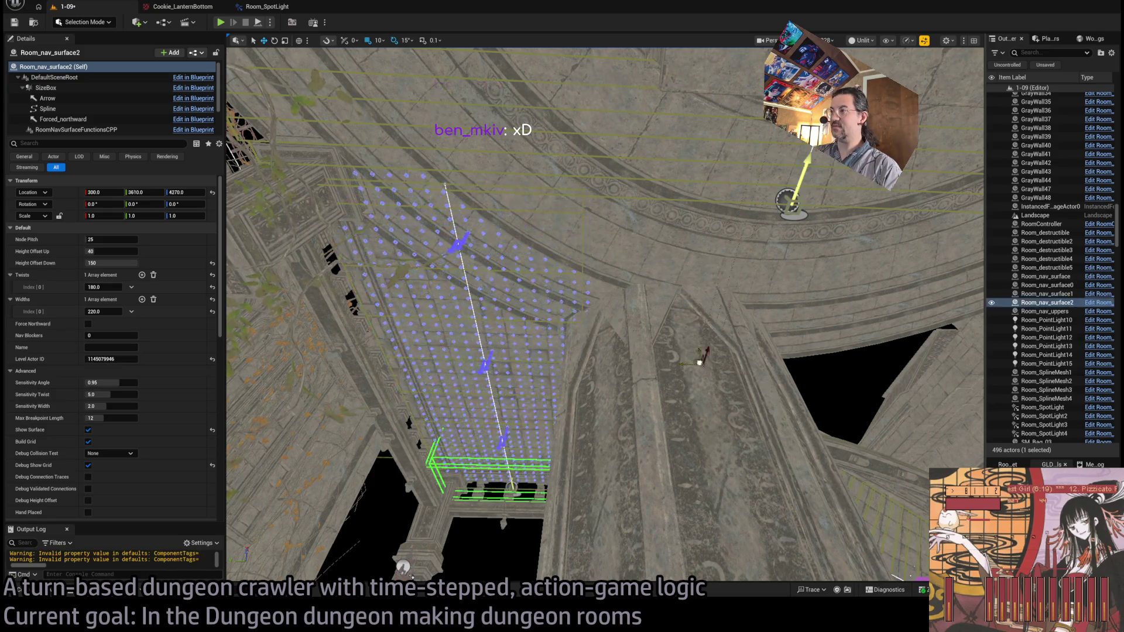
key("ctrl+z")
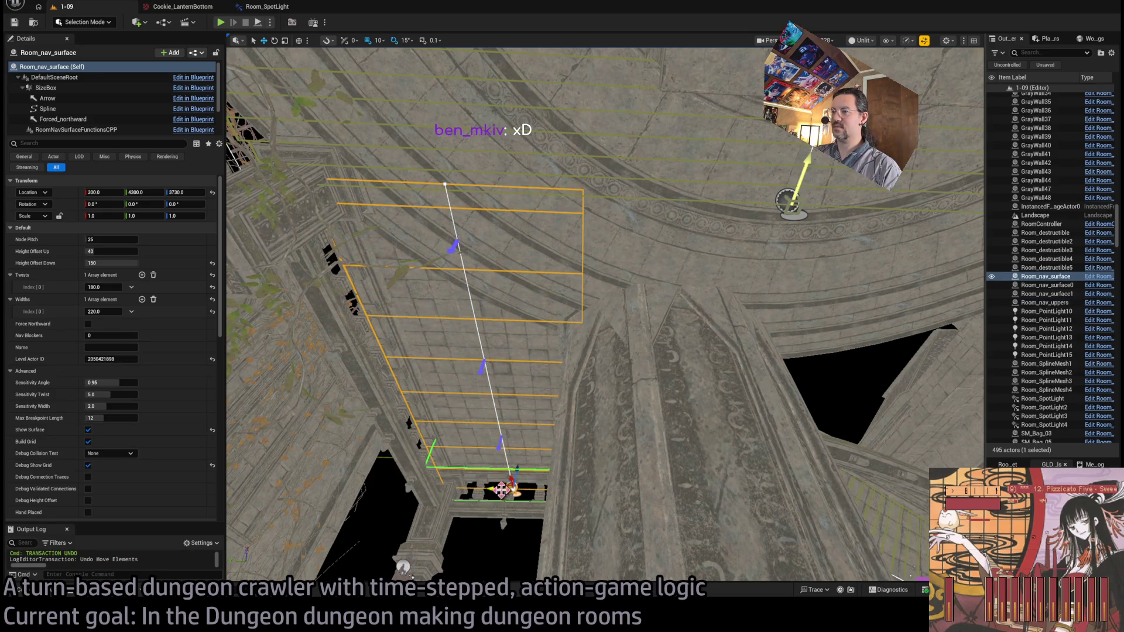
mouse_move(504, 485)
left_mouse_down()
mouse_move(527, 456)
mouse_move(767, 325)
left_mouse_up()
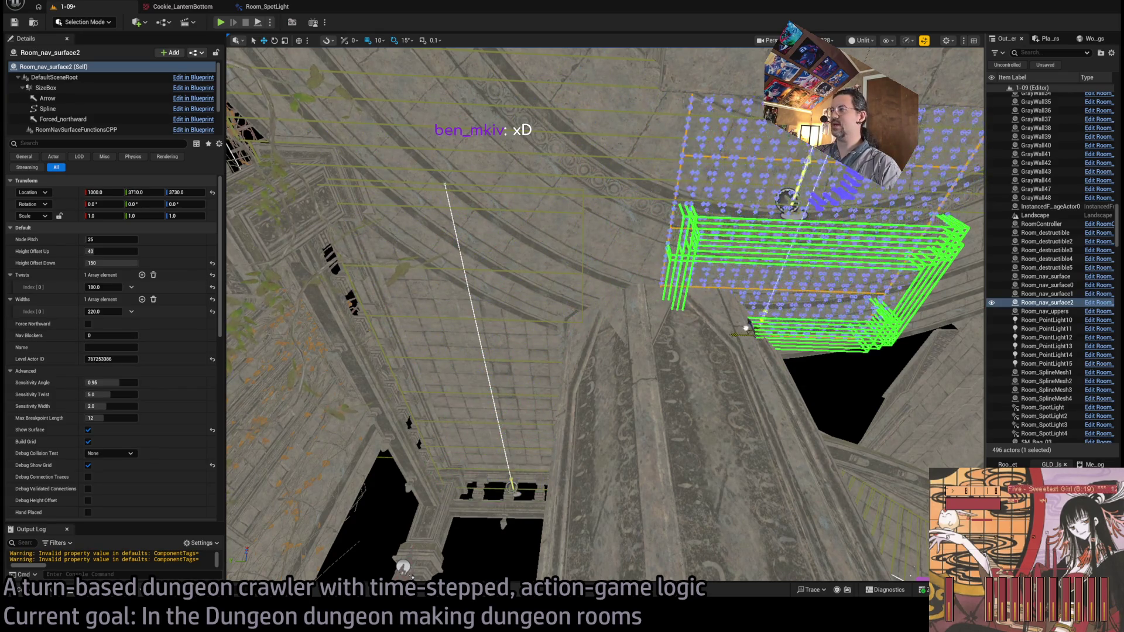
key("f")
scroll(604, 314, "down", 5)
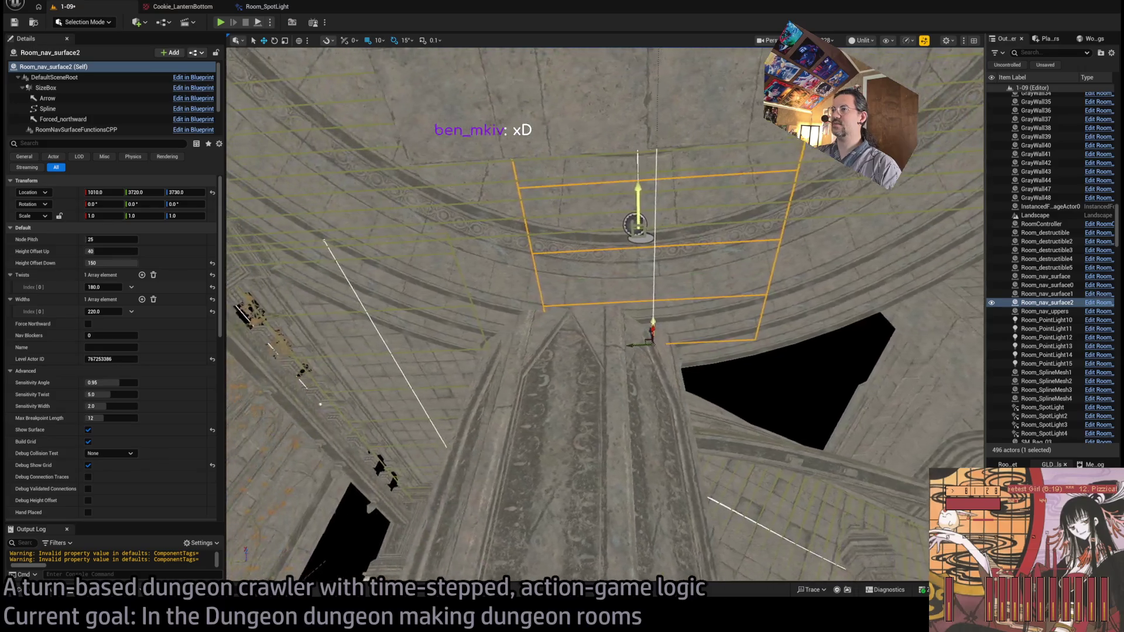
scroll(605, 314, "up", 5)
scroll(605, 314, "up", 1)
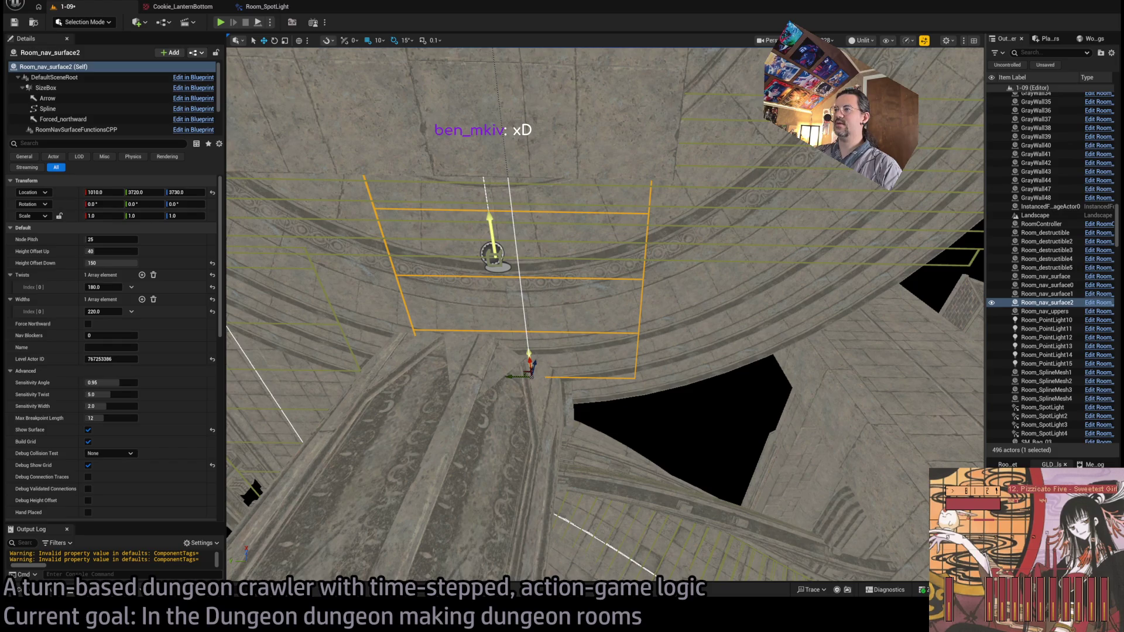
key("d")
key("e")
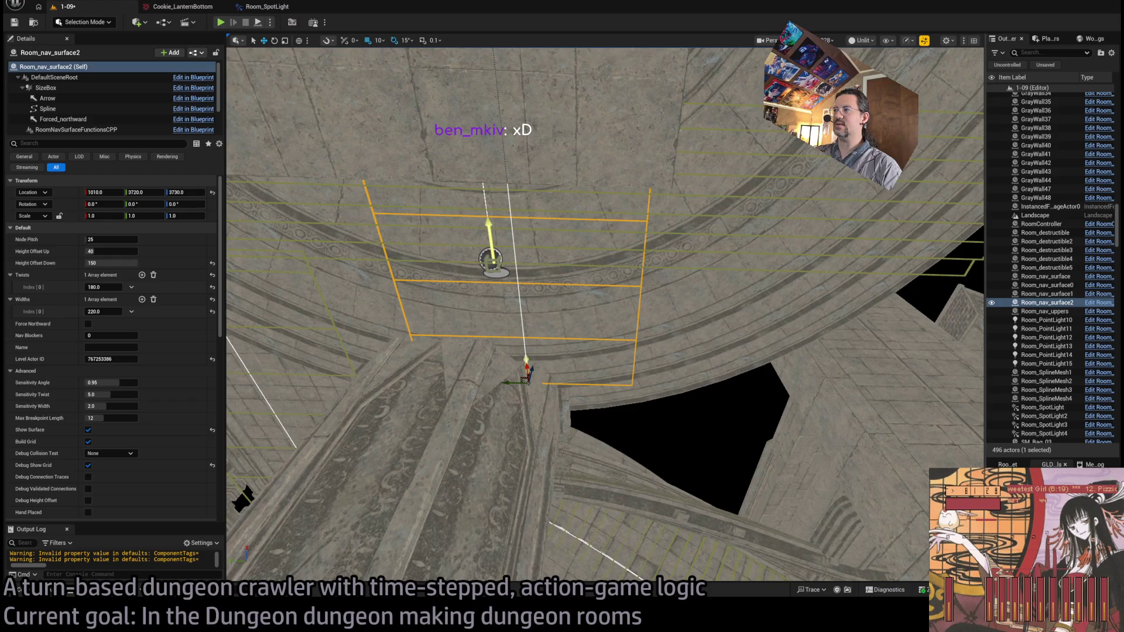
key("a")
left_click_drag(588, 359, 227, 526)
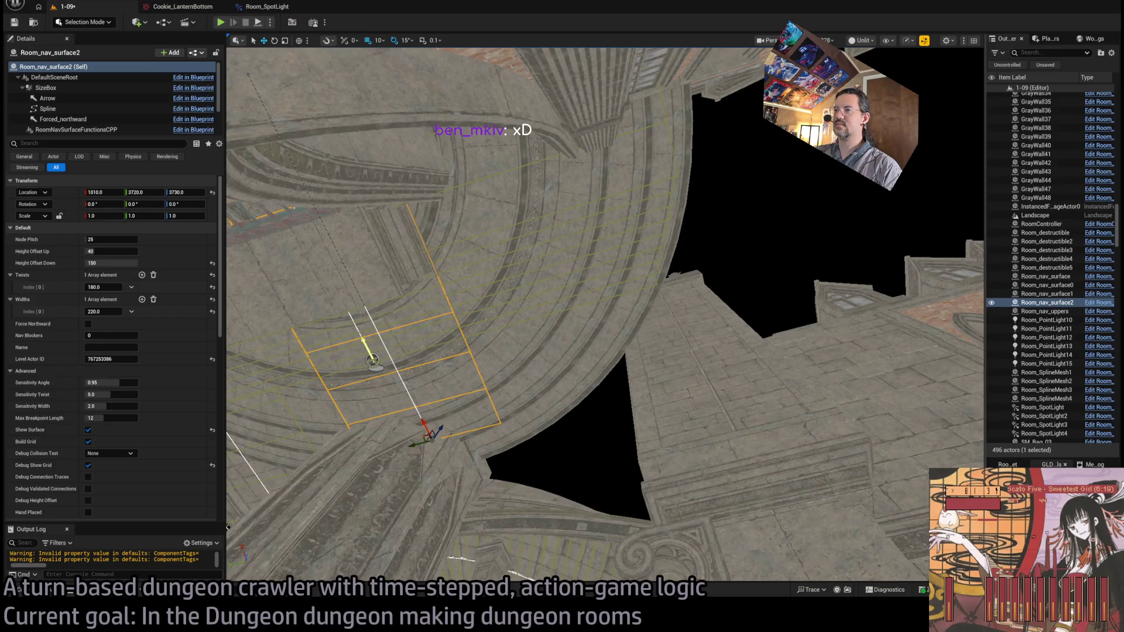
key("w")
mouse_move(603, 316)
left_mouse_down()
mouse_move(603, 352)
mouse_move(632, 351)
mouse_move(632, 380)
mouse_move(655, 346)
left_mouse_up()
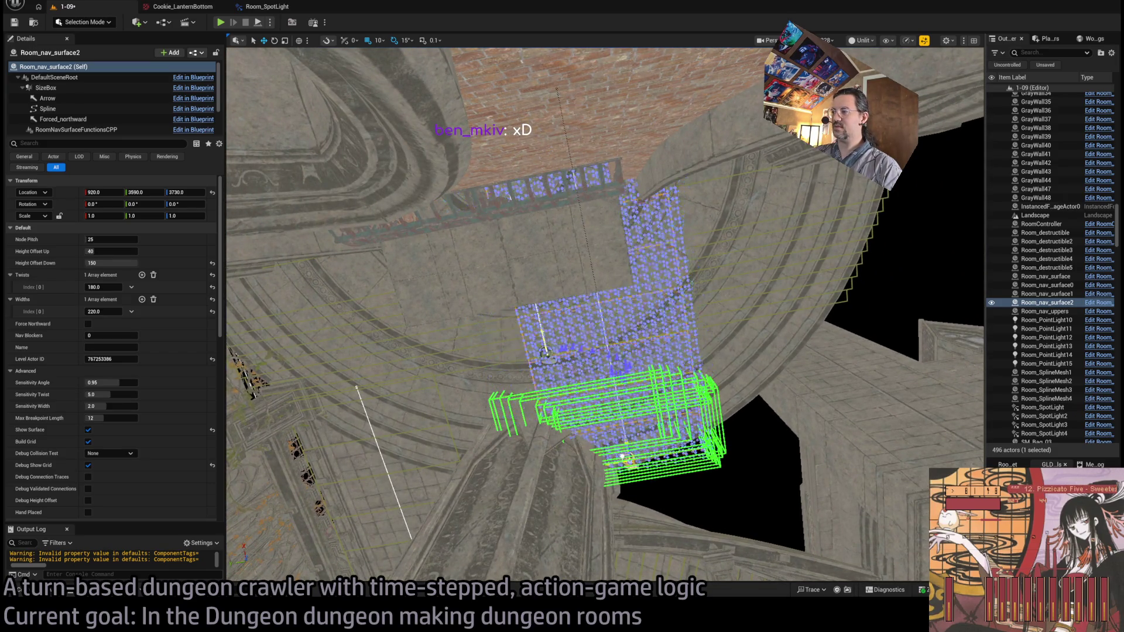
Pull the nav surface's top spline point down toward the walkway
left_click(556, 86)
mouse_move(556, 88)
left_mouse_down()
mouse_move(613, 324)
mouse_move(562, 351)
mouse_move(545, 304)
left_mouse_up()
mouse_move(561, 350)
left_mouse_down()
mouse_move(577, 334)
mouse_move(559, 311)
mouse_move(550, 381)
mouse_move(539, 310)
left_mouse_up()
mouse_move(613, 288)
left_mouse_down()
mouse_move(603, 293)
mouse_move(614, 287)
left_mouse_up()
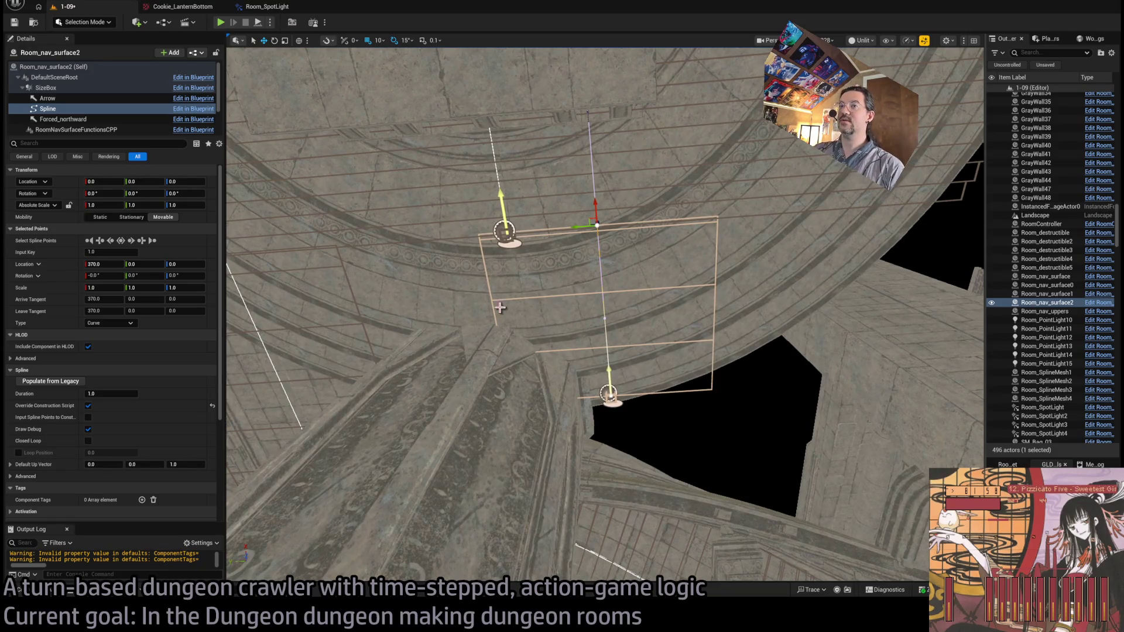
Select Room_nav_surface2 and set its Widths Index[0] to 500
left_click(646, 420)
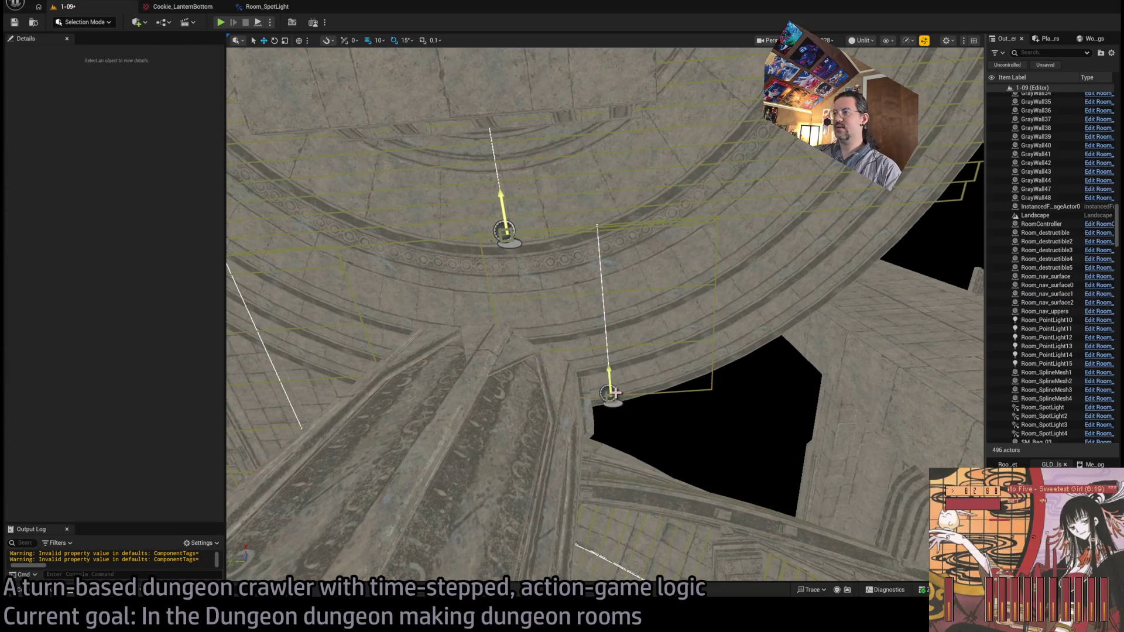
left_click(614, 393)
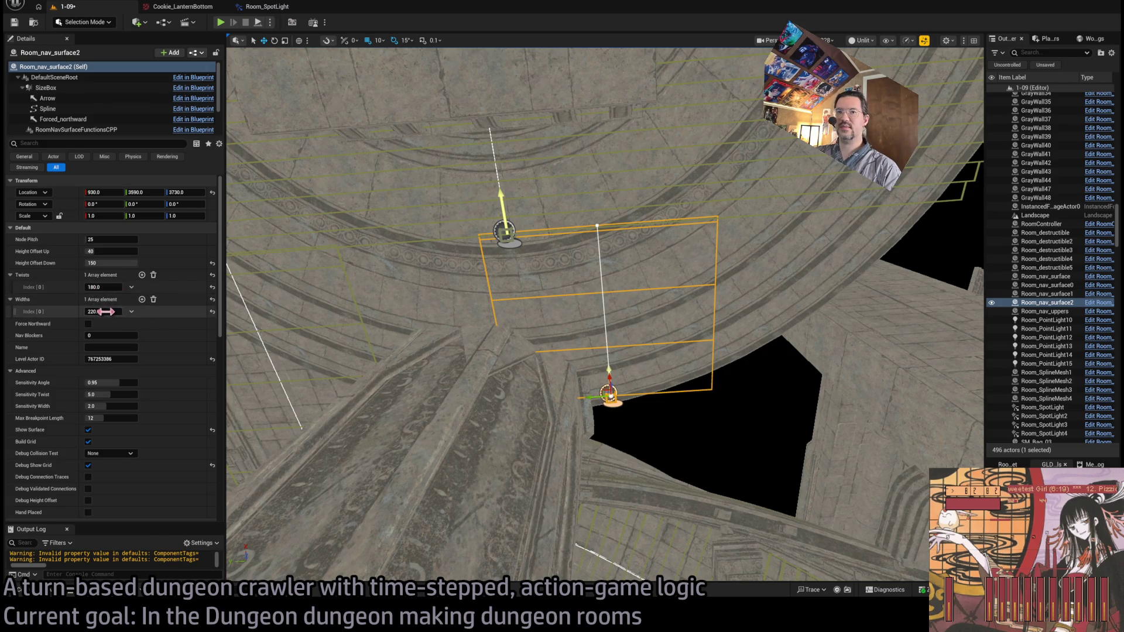
left_click_drag(104, 312, 132, 312)
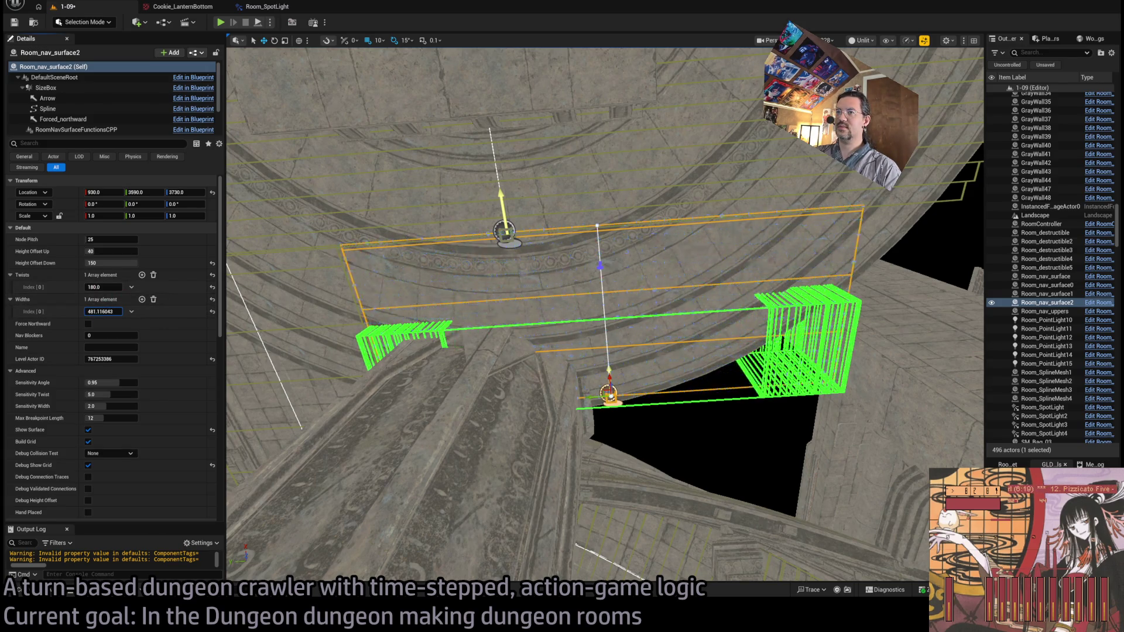
type("500")
key("Return")
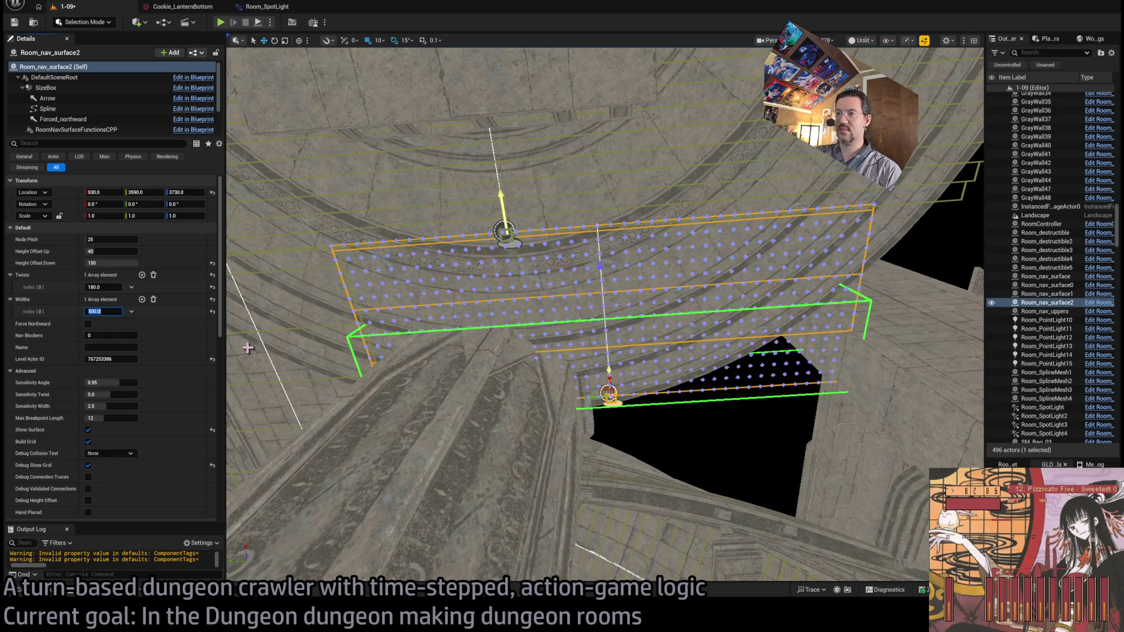
mouse_move(512, 264)
left_mouse_down()
mouse_move(561, 270)
mouse_move(697, 474)
left_mouse_up()
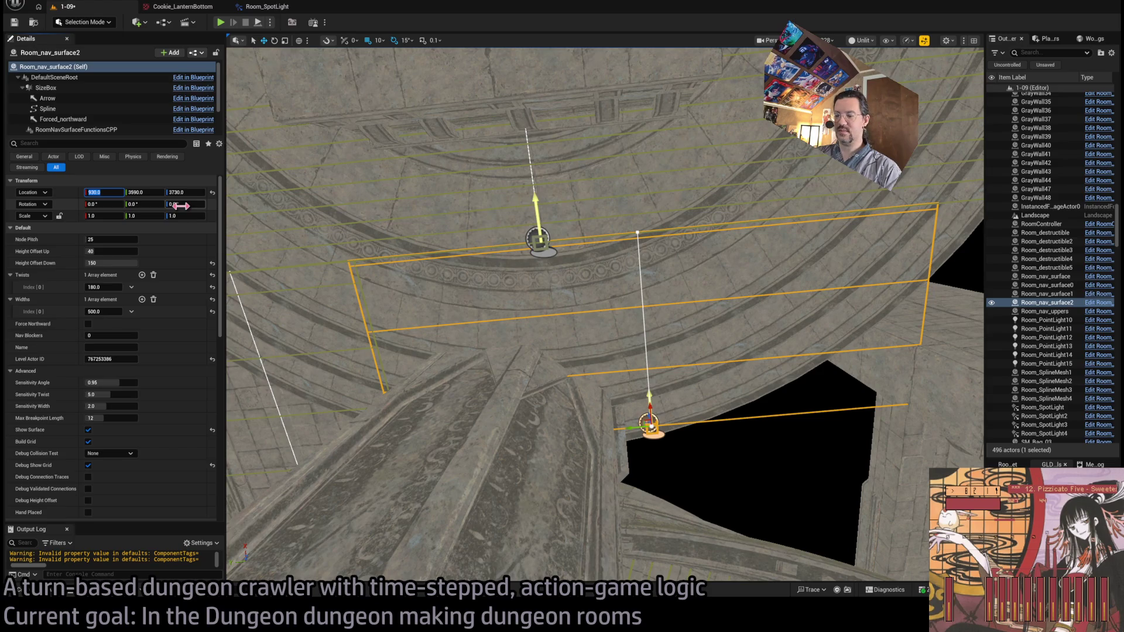
Set Room_nav_surface2's Location to X 950 and Y 3600
type("950")
key("Return")
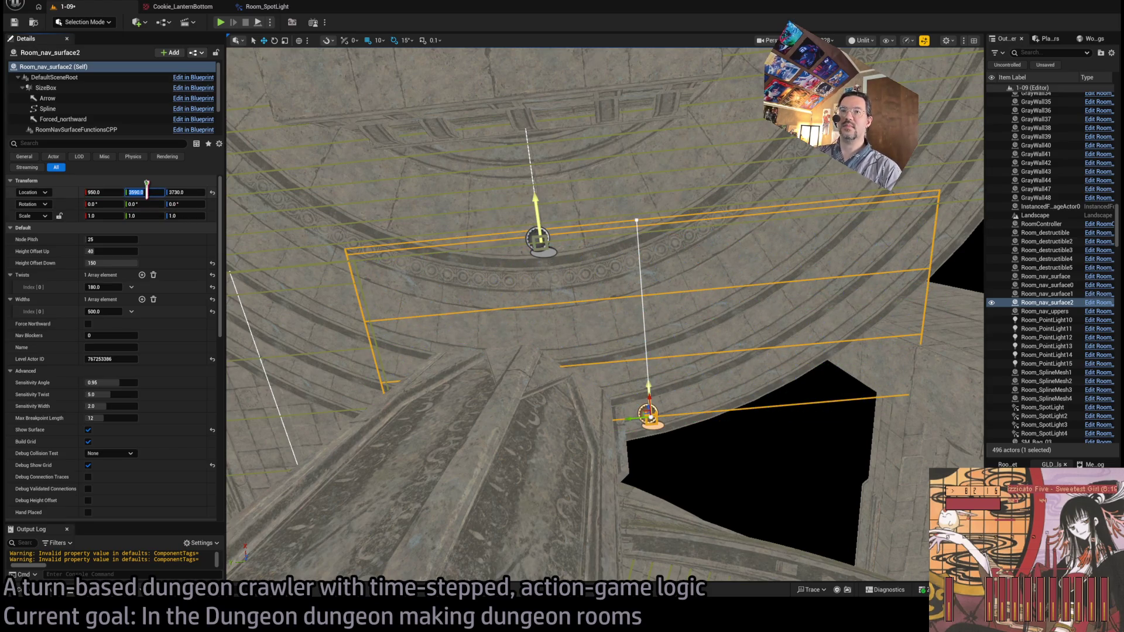
type("3600")
key("Return")
Drag the nav surface along Y to 3550 and show its spline point settings
left_click_drag(363, 227, 334, 246)
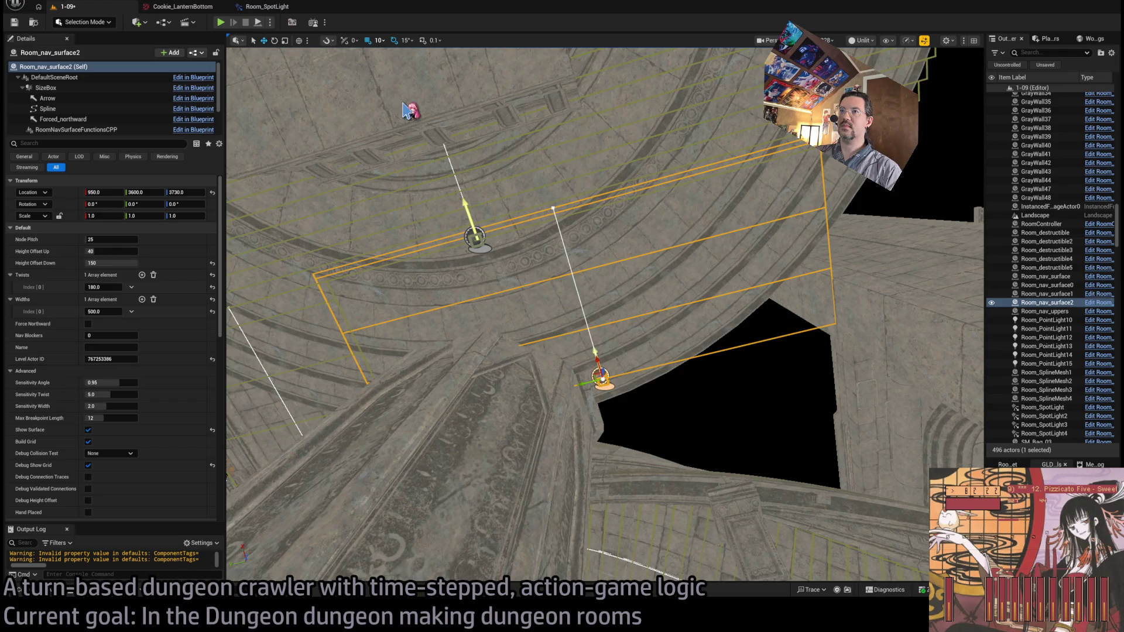
left_click_drag(581, 384, 535, 363)
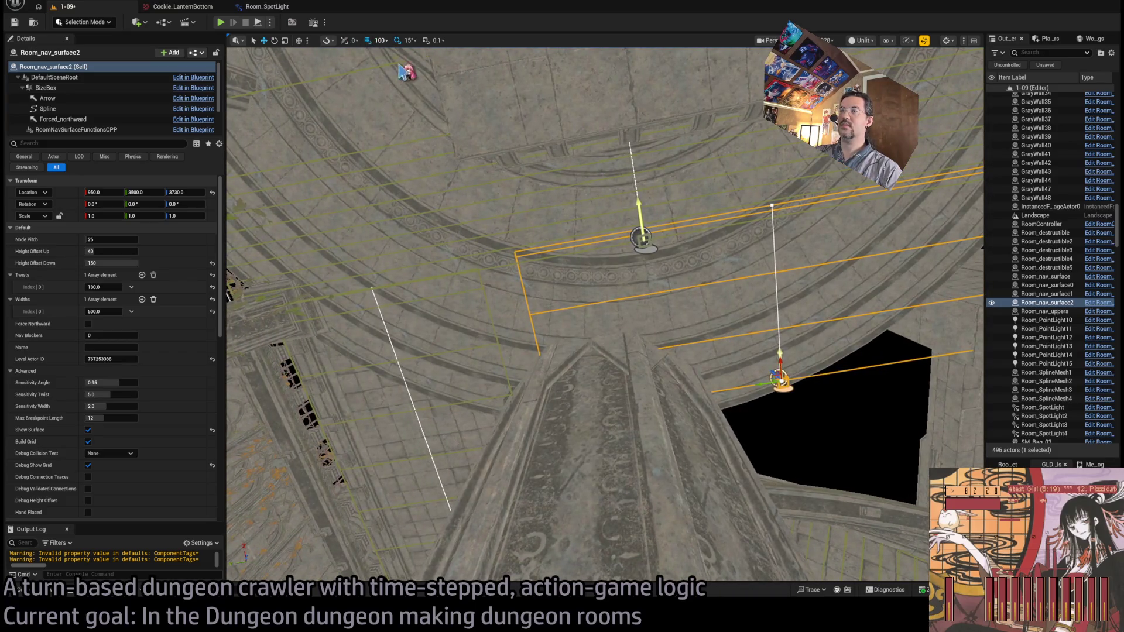
left_click_drag(776, 379, 754, 383)
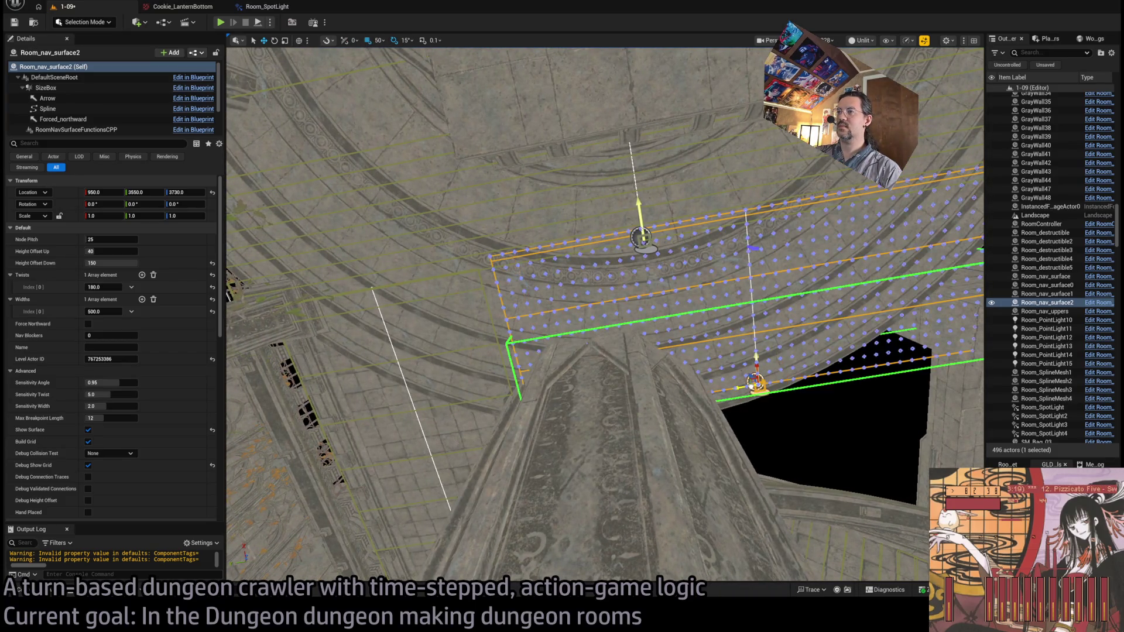
mouse_move(693, 334)
left_mouse_down()
mouse_move(667, 316)
mouse_move(292, 285)
left_mouse_up()
left_click_drag(594, 268, 862, 305)
left_click(794, 356)
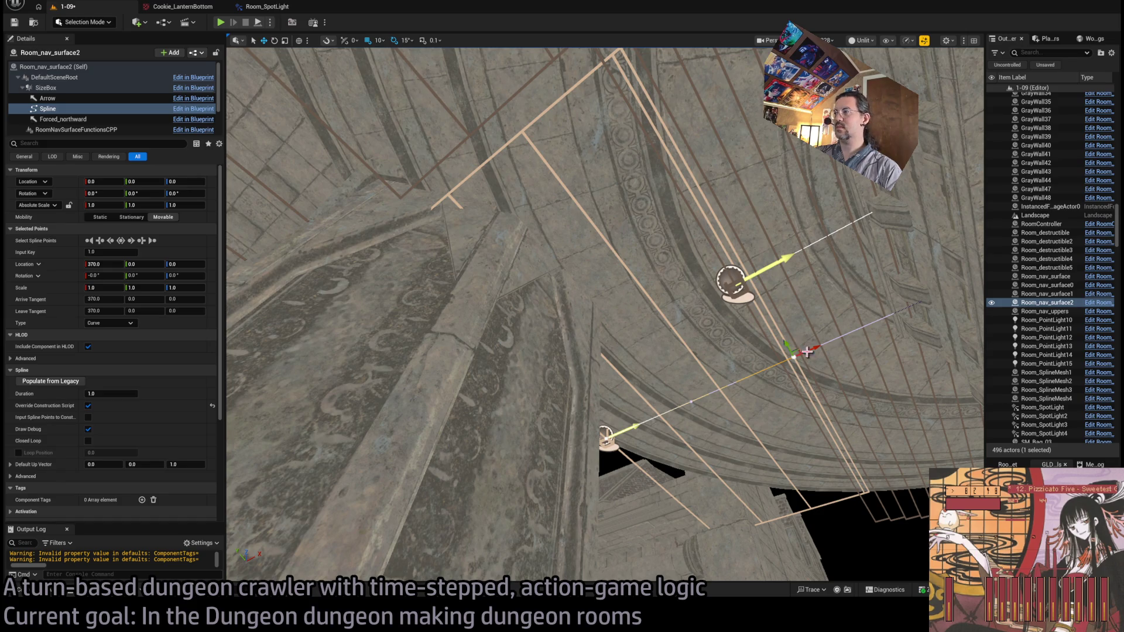
Move the spline point from 370 to 350 and raise grid snap to 50
left_click_drag(804, 350, 511, 91)
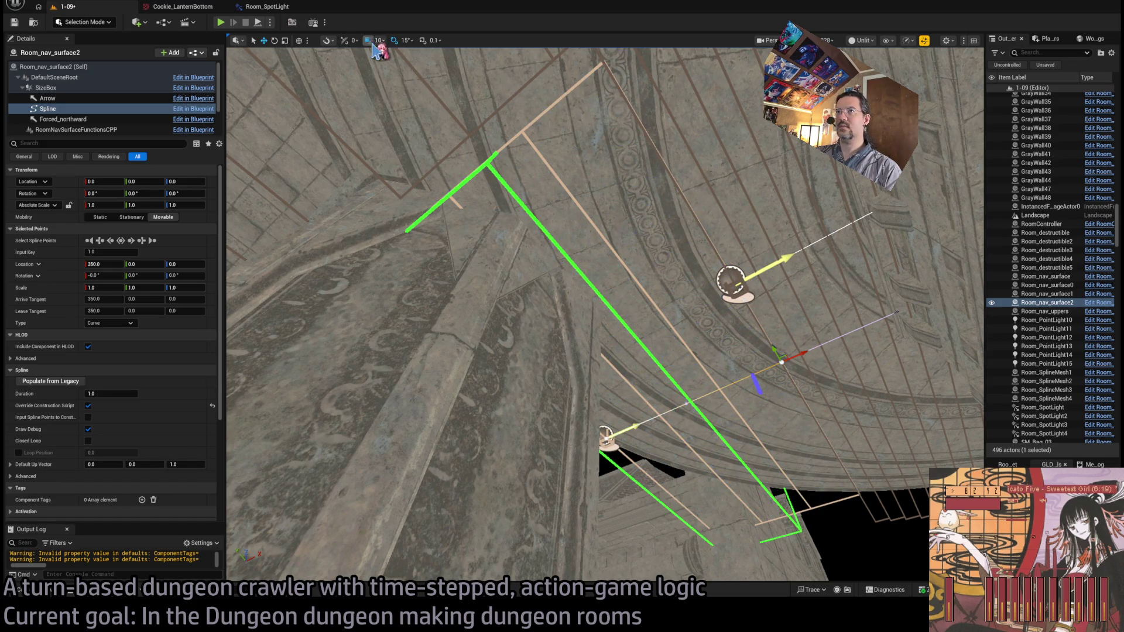
left_click_drag(400, 103, 263, 234)
key("bracketright")
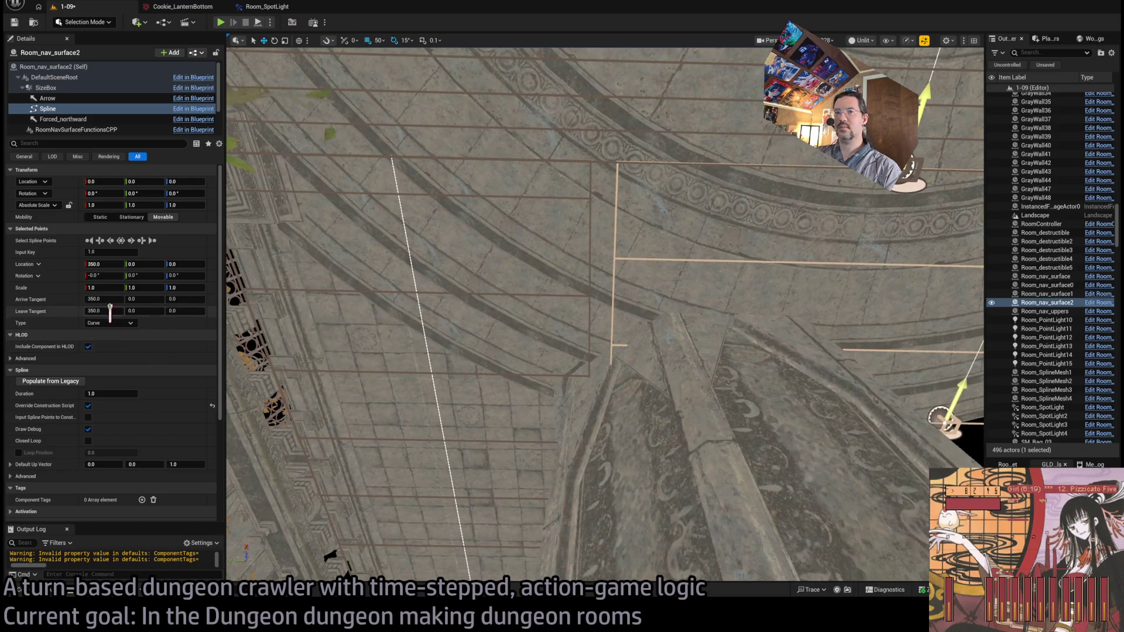
Select the nav surface actor and set its width to 530
left_click(558, 357)
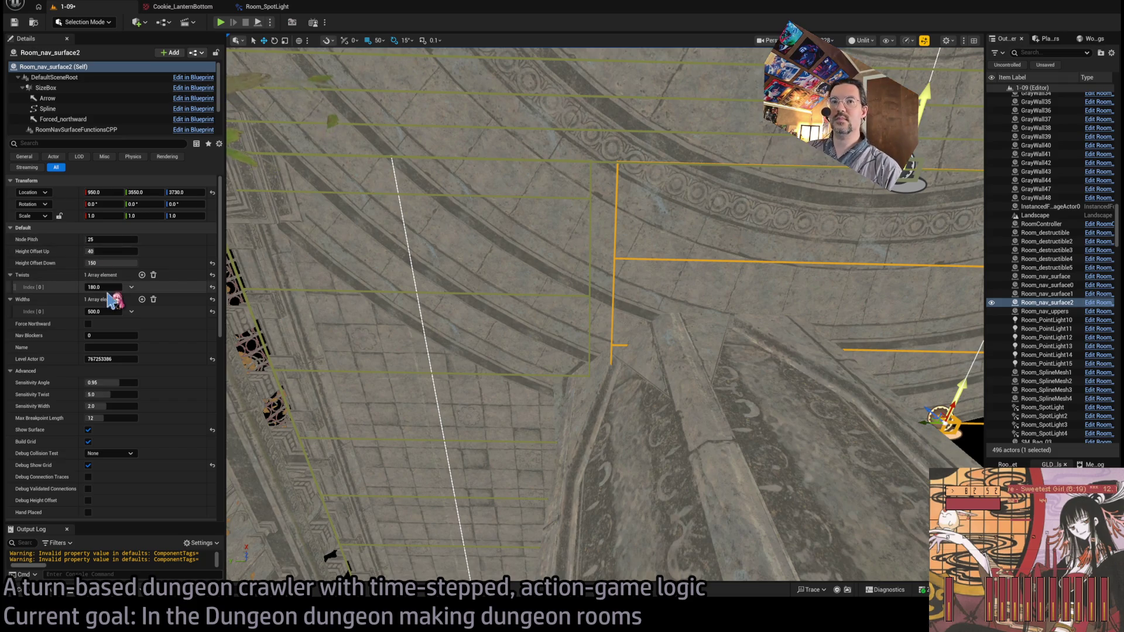
left_click_drag(111, 316, 161, 342)
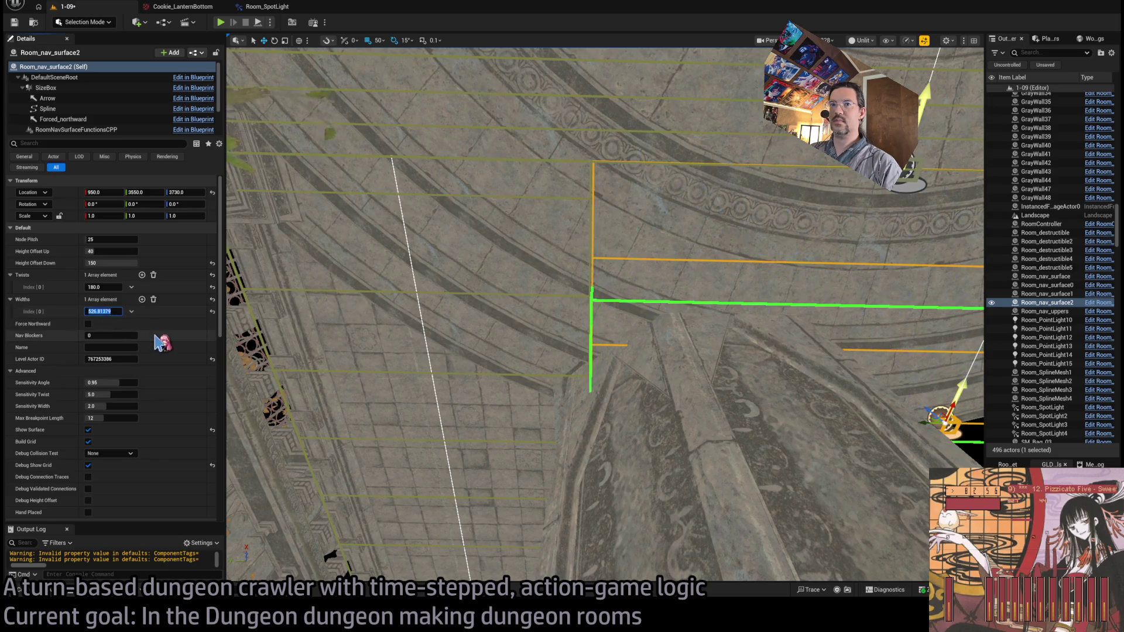
type("30")
key("Return")
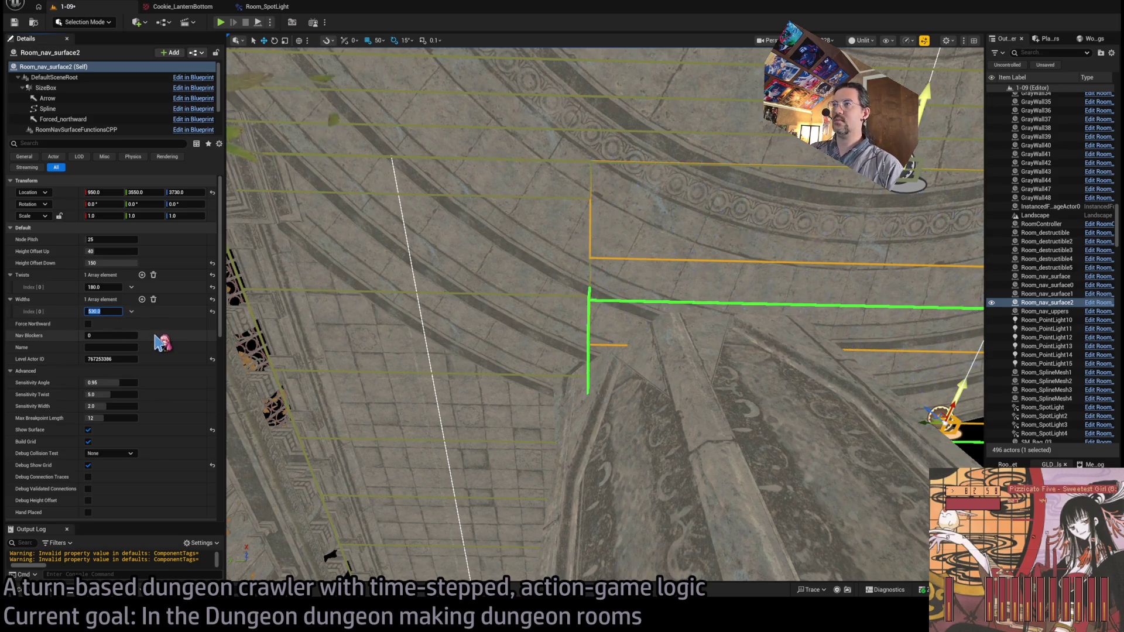
key("f")
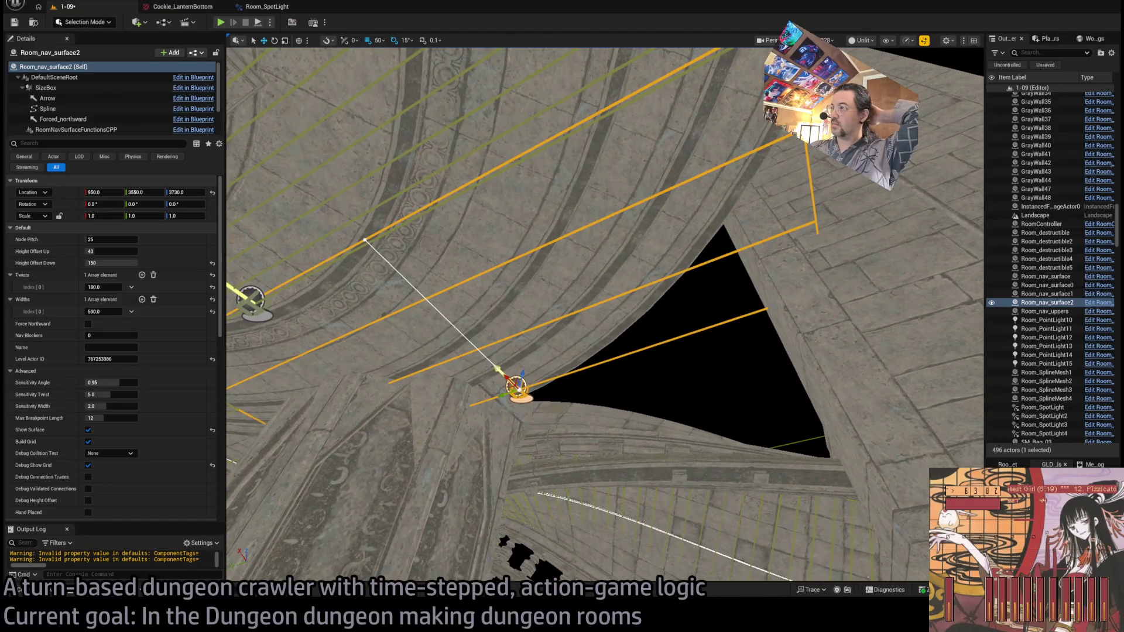
left_click(858, 230)
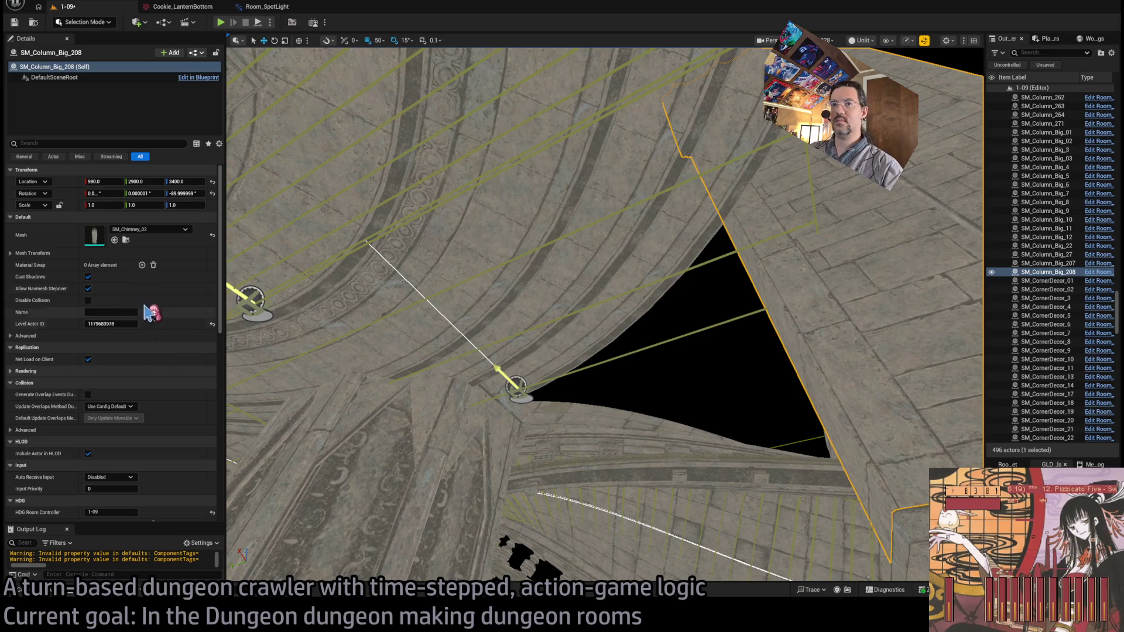
left_click(340, 285)
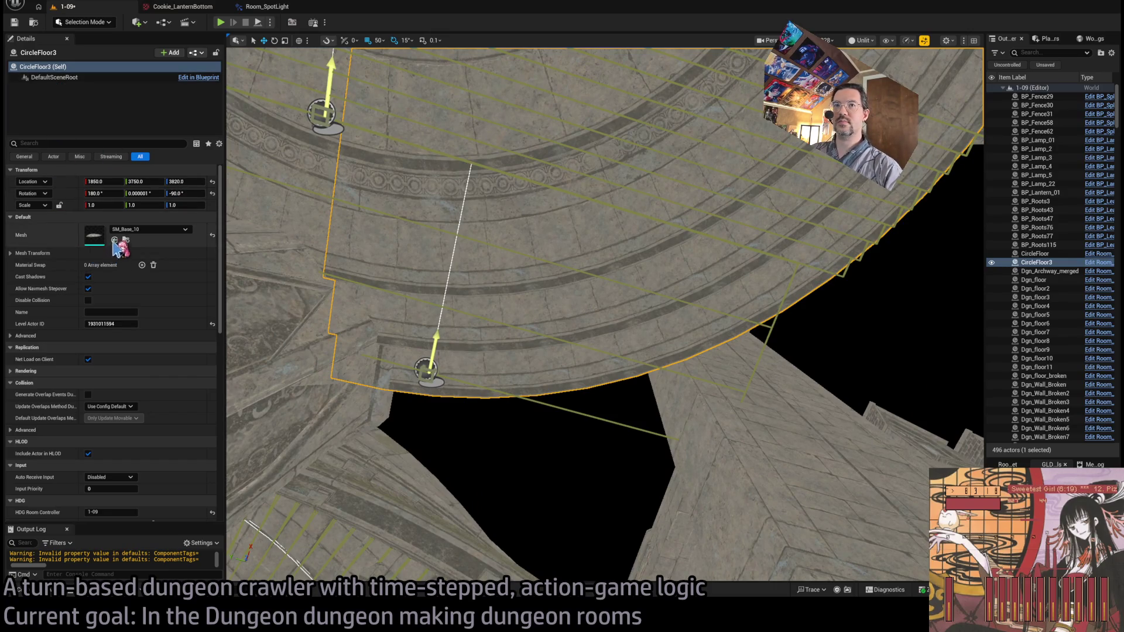
left_click(535, 400)
left_click(426, 369)
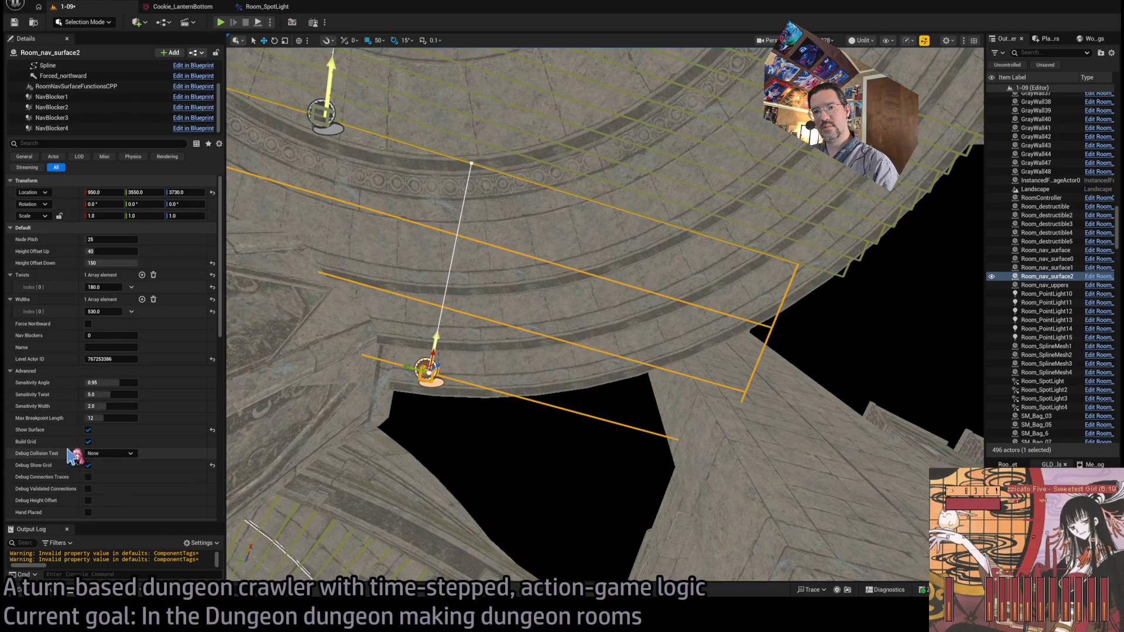
Set Room_nav_surface2's Nav Blockers count to 2 and select NavBlocker1
left_click(100, 336)
type("2")
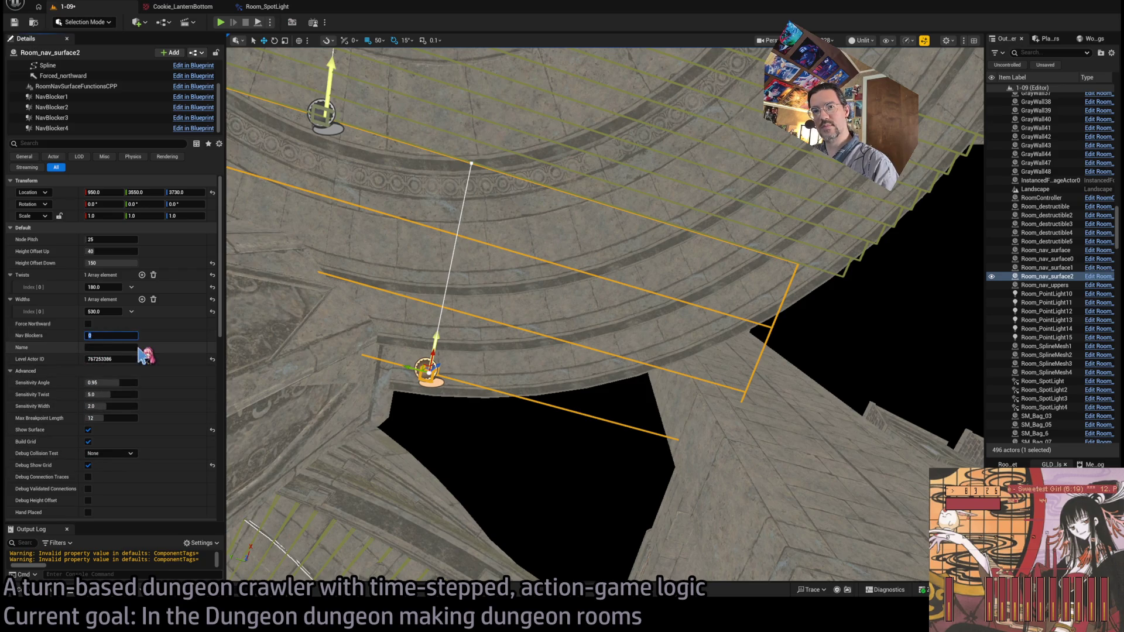
left_click(58, 96)
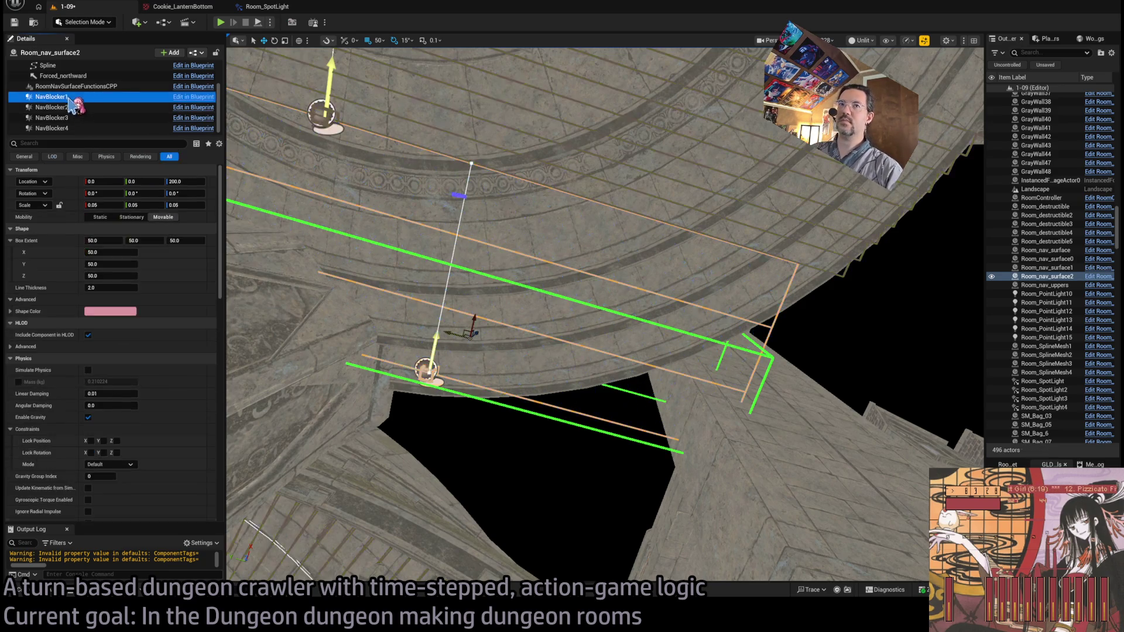
left_click(473, 468)
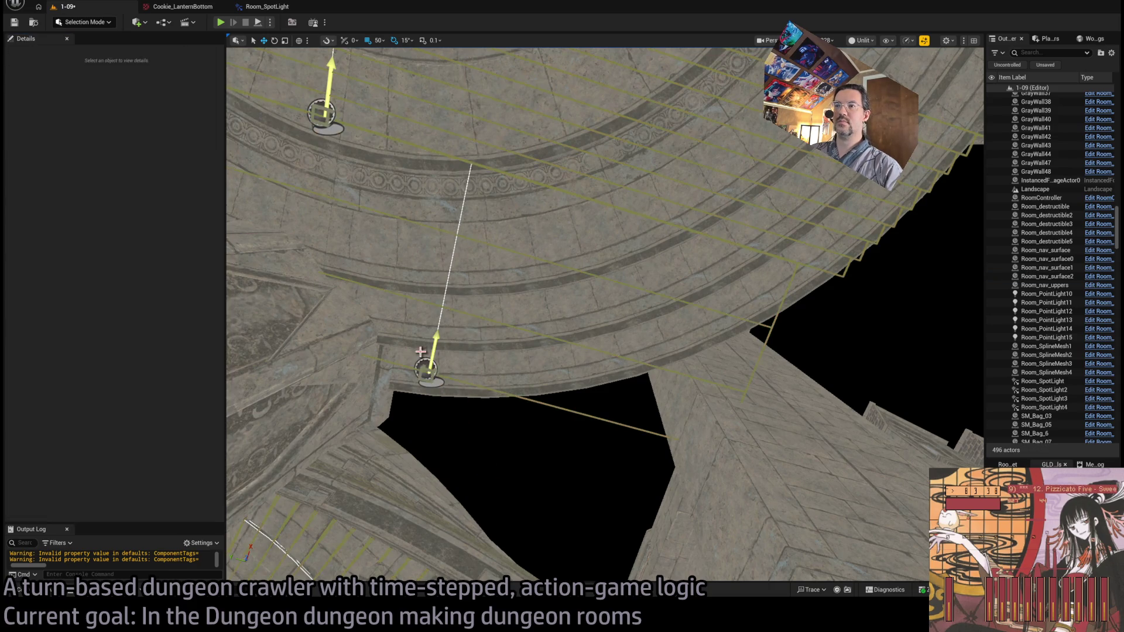
key("ctrl+z")
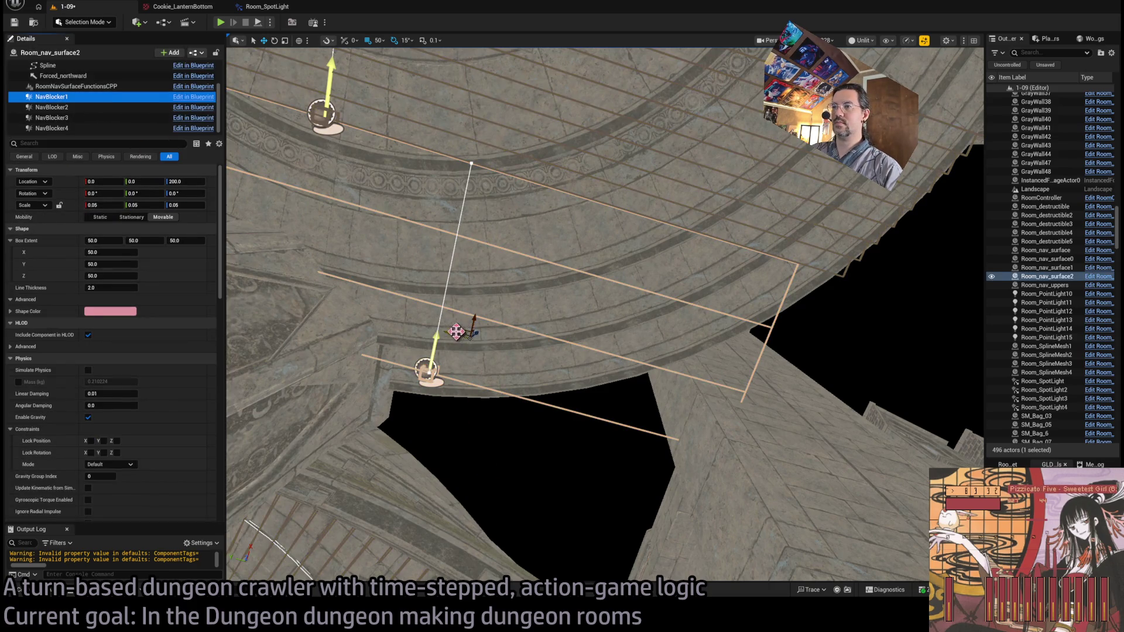
Lower NavBlocker1 to Z -50 and set its scale to 1 on X, Y and Z
left_click_drag(477, 332, 454, 380)
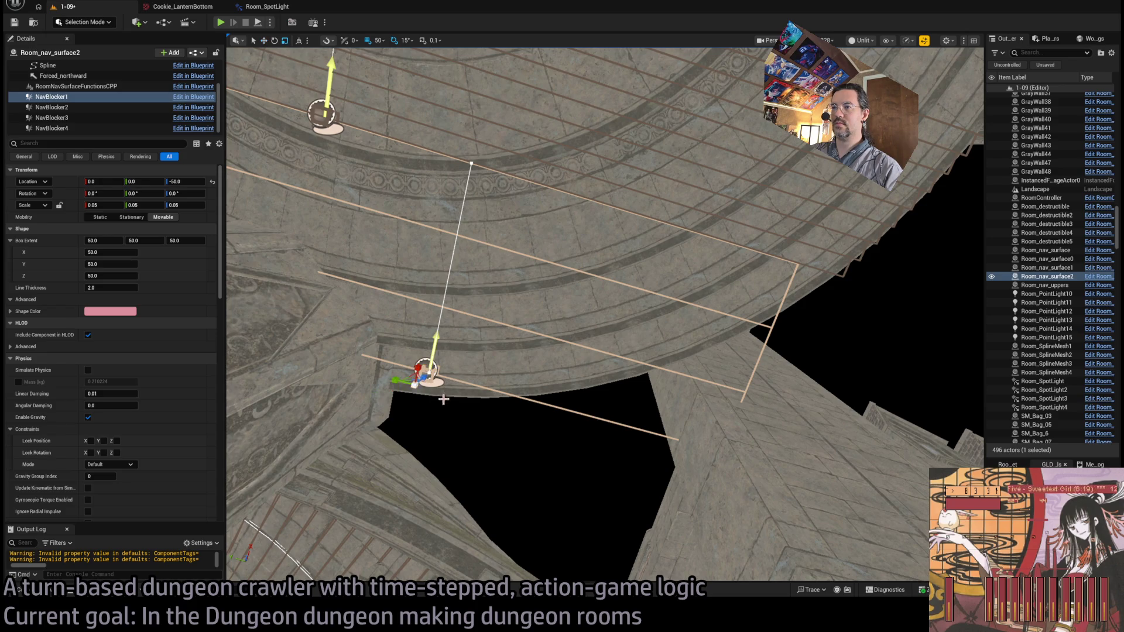
left_click(105, 205)
type("1")
key("Tab")
type("1")
key("Return")
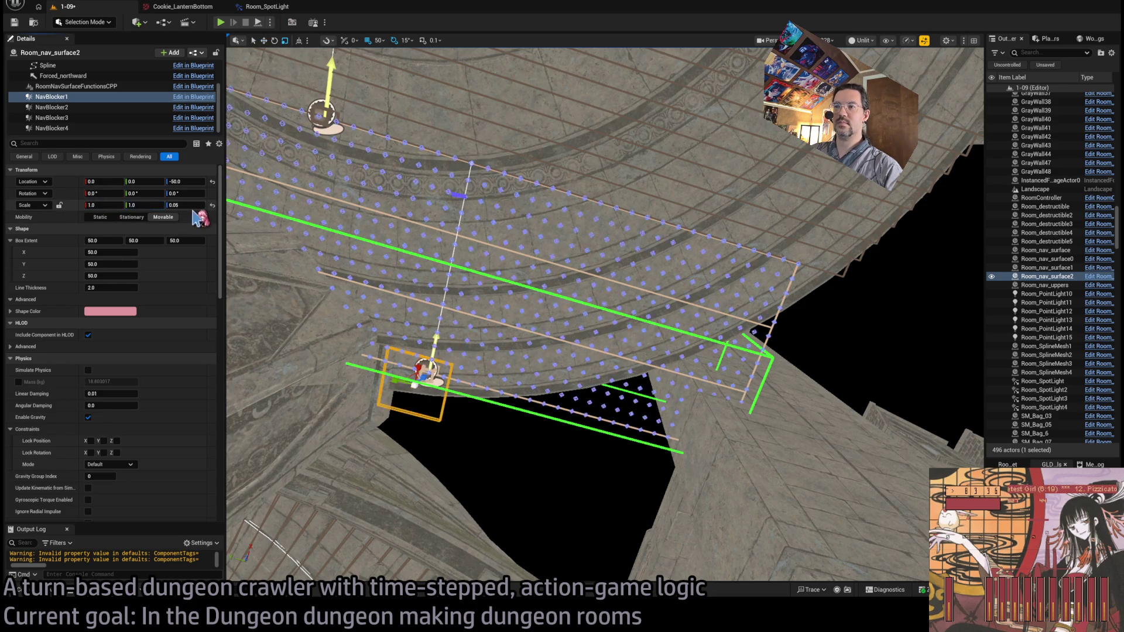
left_click(185, 204)
type("1")
key("Return")
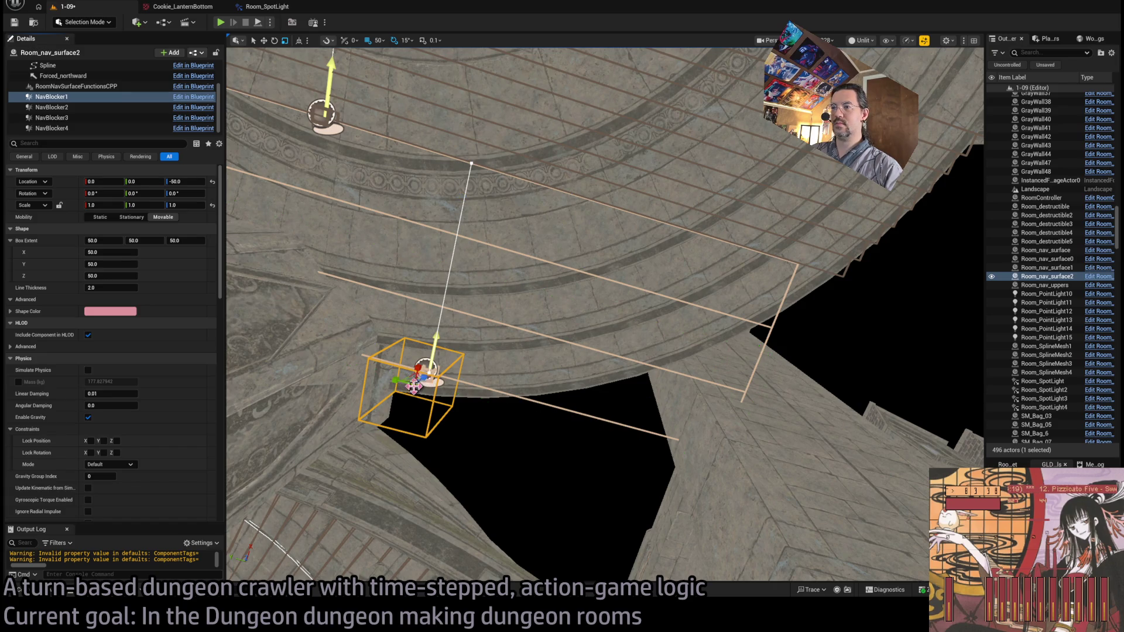
Stretch NavBlocker1 wider in X and Y and rotate it 15° about Z
mouse_move(413, 383)
left_mouse_down()
mouse_move(433, 396)
mouse_move(369, 389)
left_mouse_up()
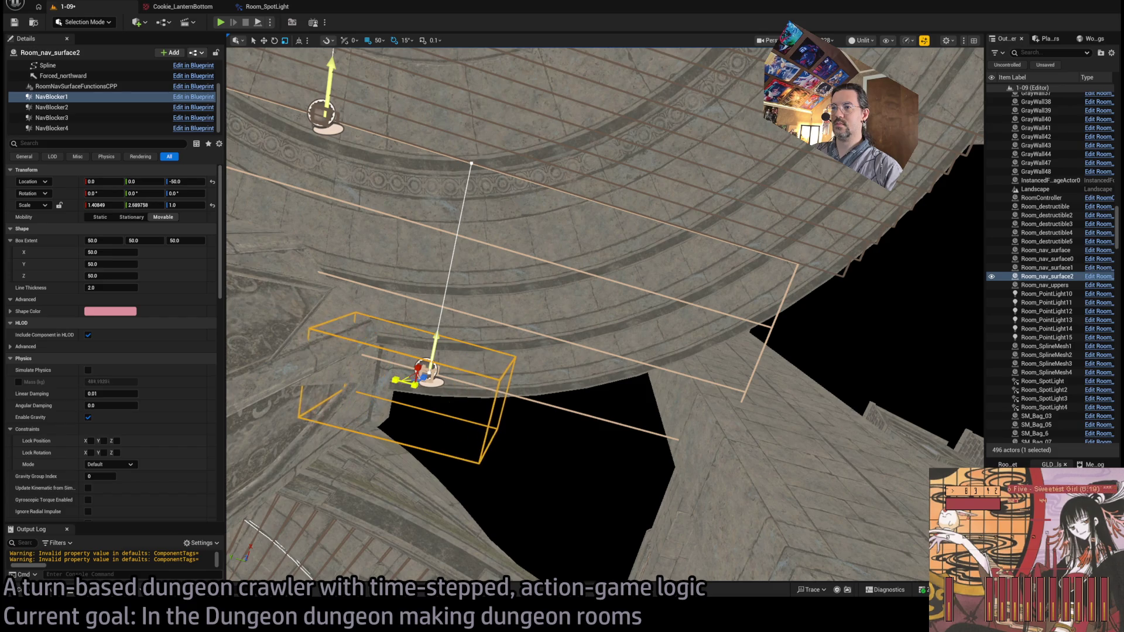
mouse_move(445, 379)
left_mouse_down()
mouse_move(440, 391)
mouse_move(585, 394)
mouse_move(579, 412)
mouse_move(564, 404)
mouse_move(567, 430)
mouse_move(550, 410)
mouse_move(562, 398)
left_mouse_up()
scroll(579, 421, "down", 5)
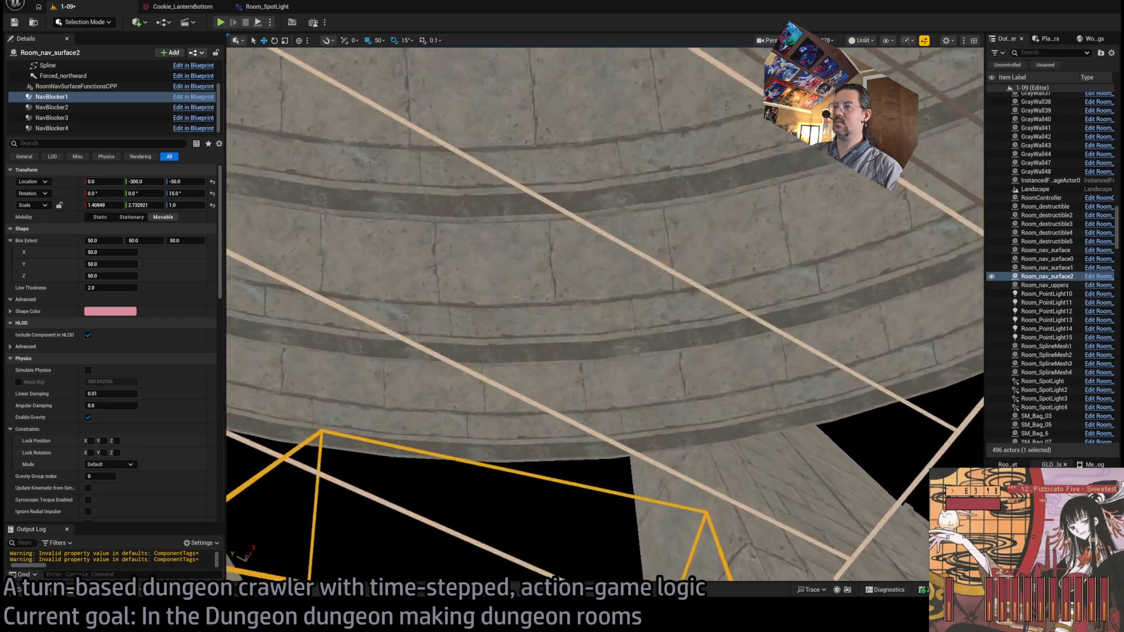
scroll(567, 429, "up", 5)
scroll(550, 410, "down", 5)
mouse_move(591, 275)
left_mouse_down()
mouse_move(584, 305)
mouse_move(597, 281)
left_mouse_up()
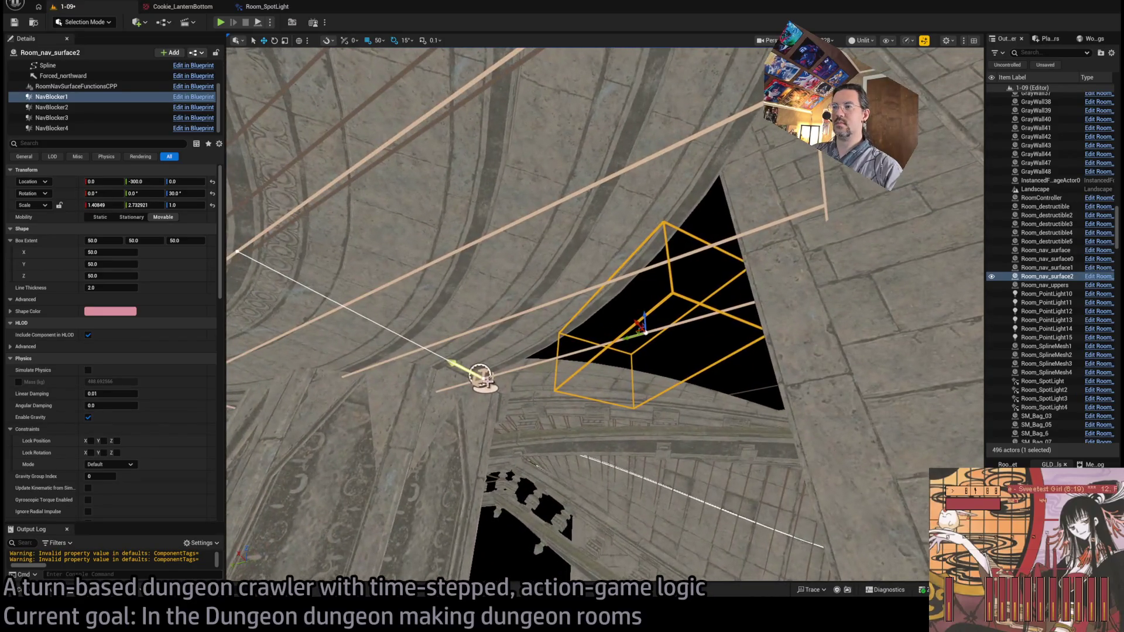
left_click(544, 364)
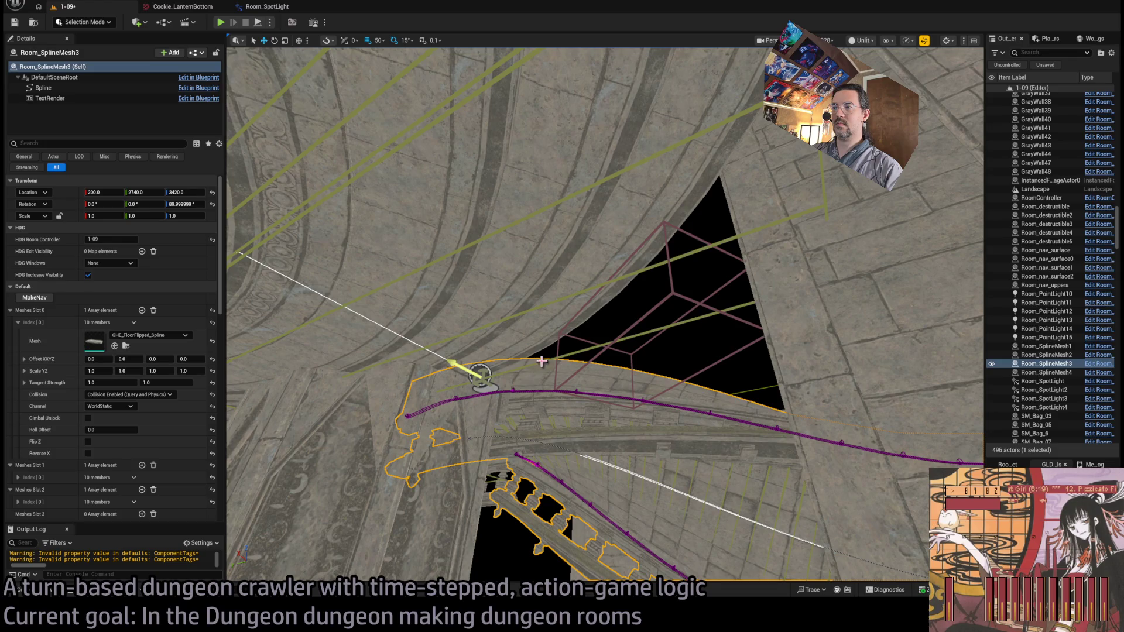
Set Room_nav_surface2's Height Offset Up to 0 and select NavBlocker1 in the components tree
left_click(543, 362)
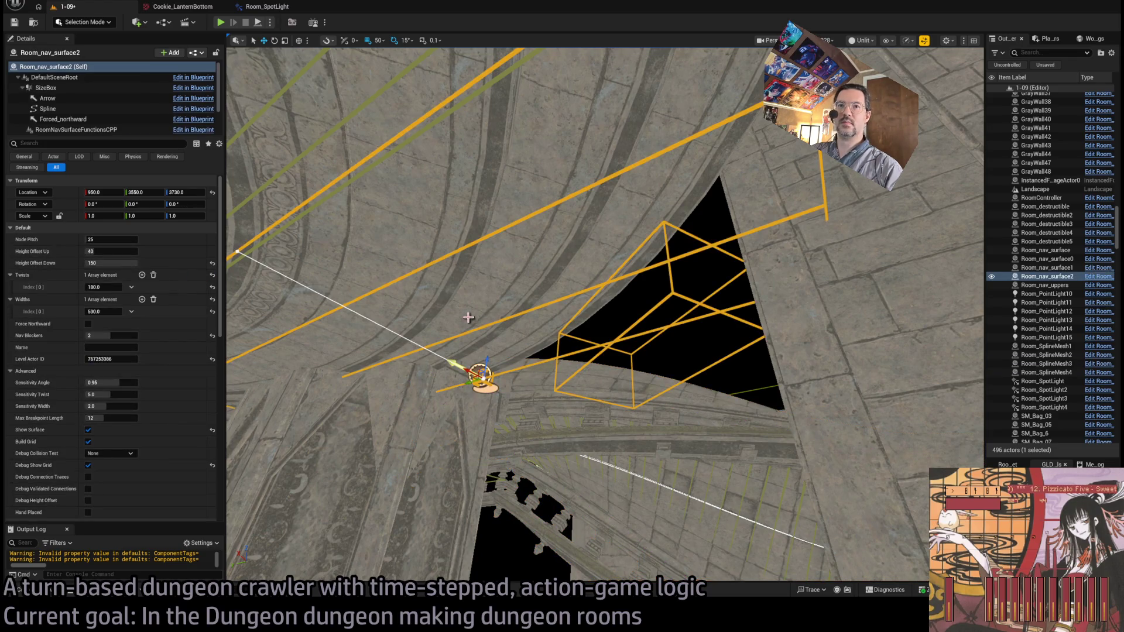
type("0")
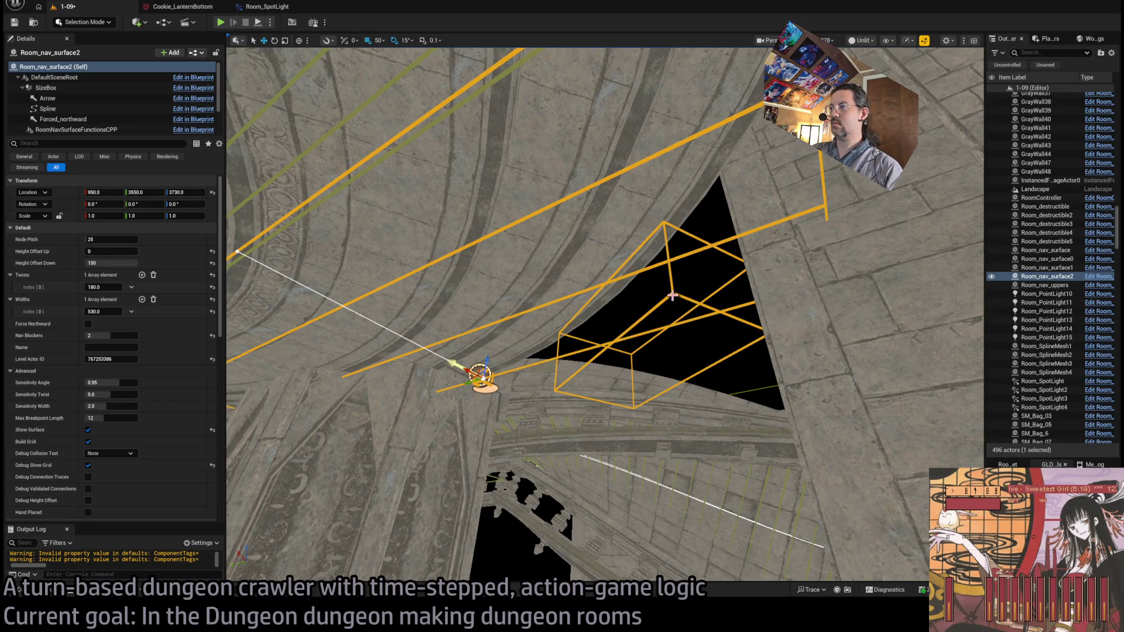
scroll(80, 124, "down", 1)
double_click(52, 126)
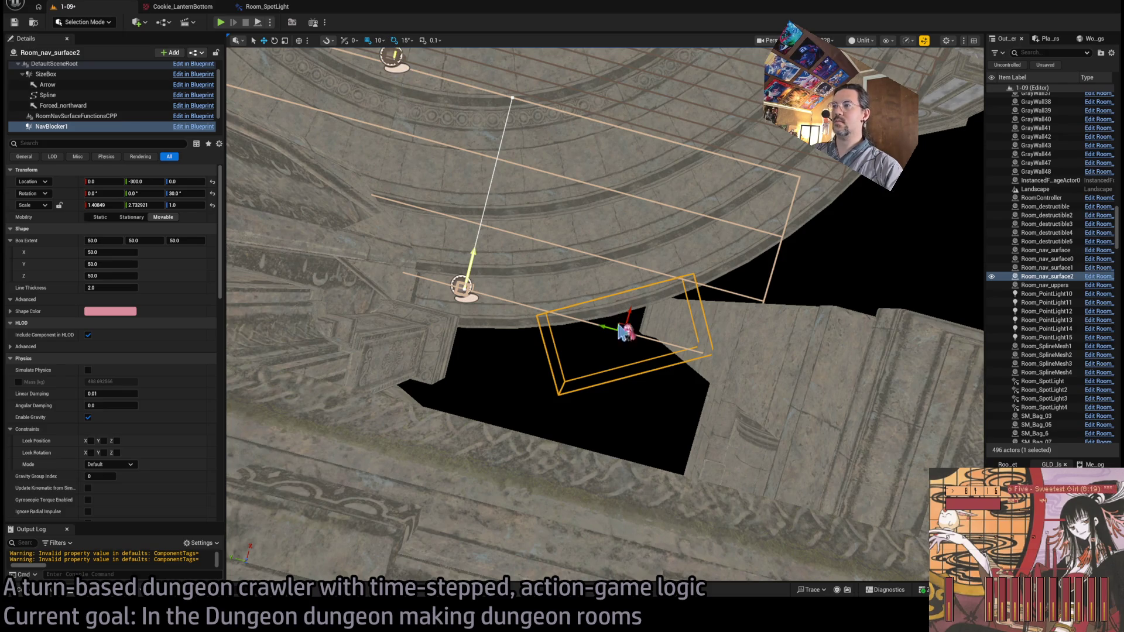
left_click_drag(621, 322, 636, 334)
Step through the transforms of NavBlocker1 to NavBlocker4, ending on NavBlocker2
scroll(69, 122, "down", 3)
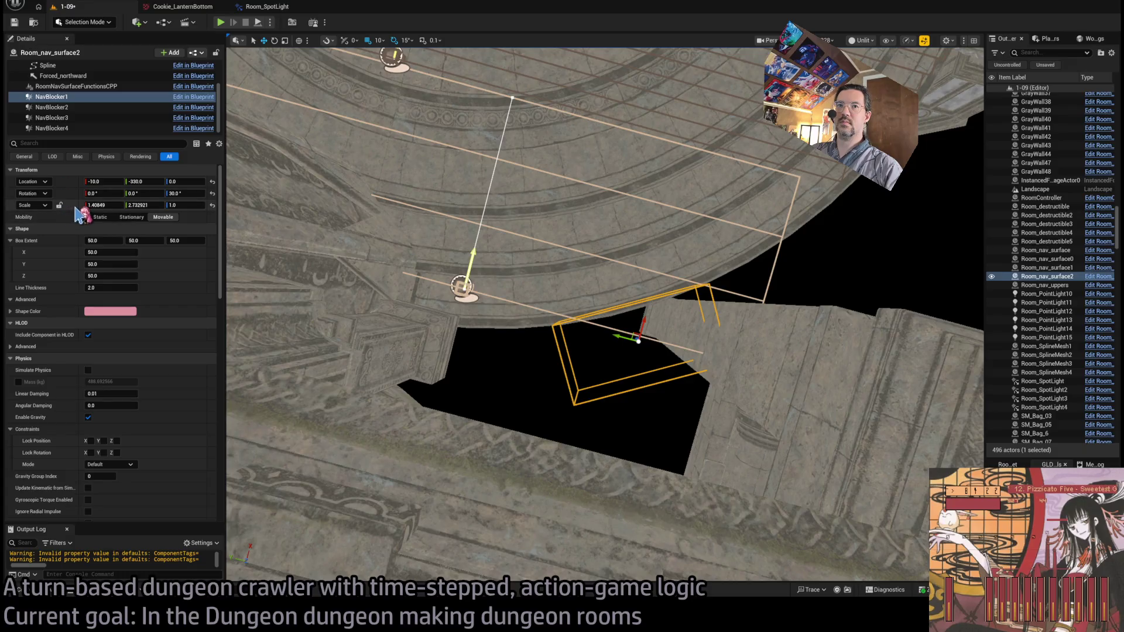
left_click(66, 111)
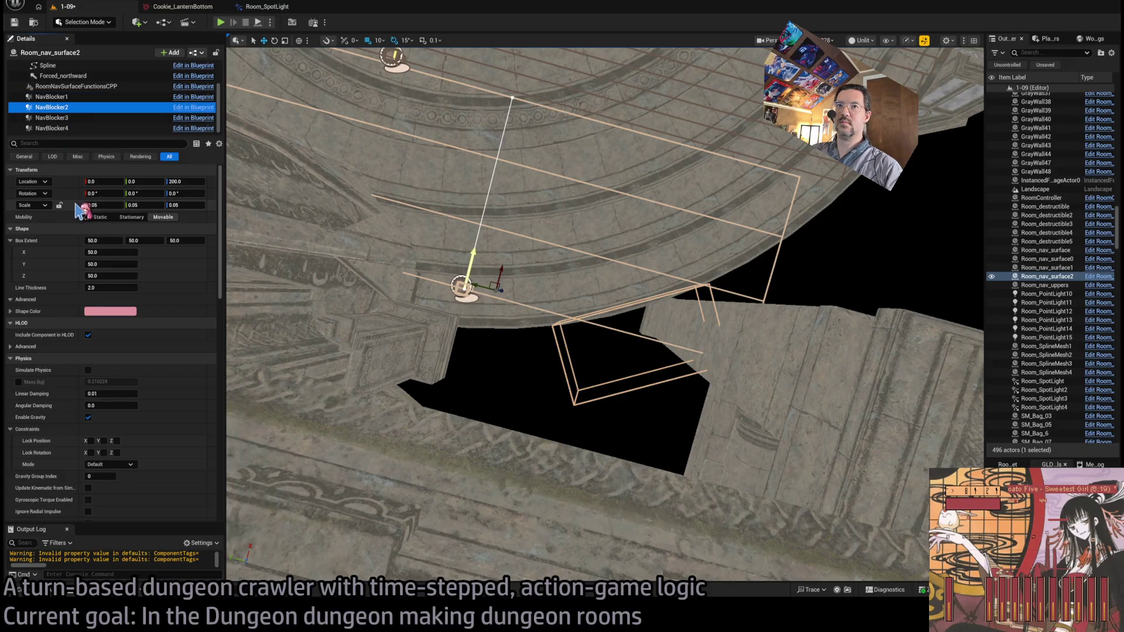
left_click(76, 97)
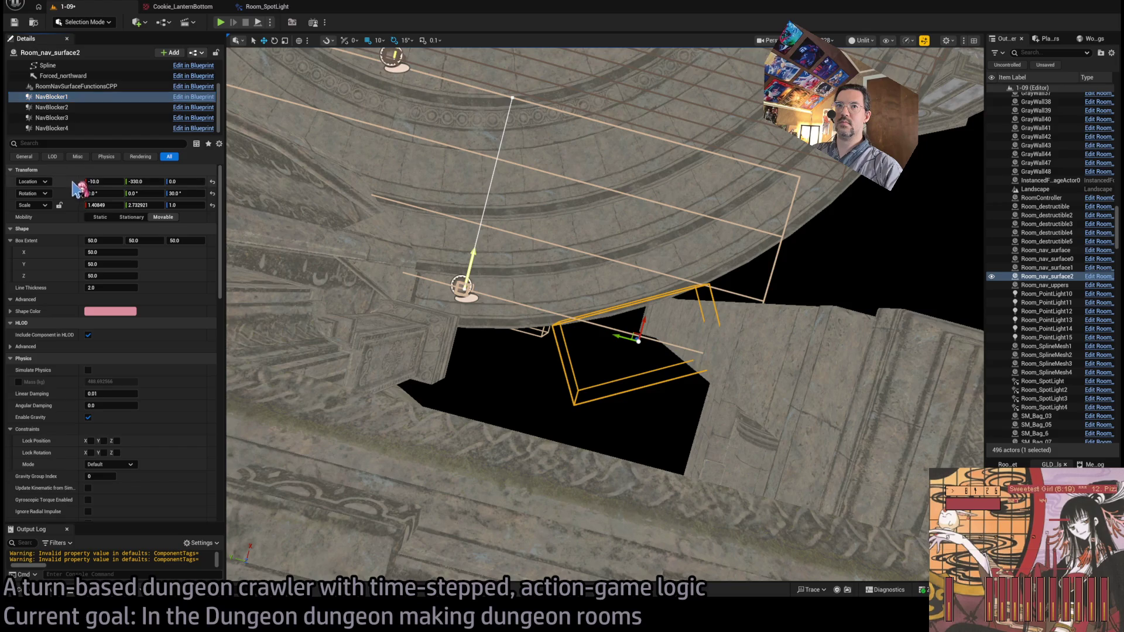
left_click(64, 118)
left_click(70, 129)
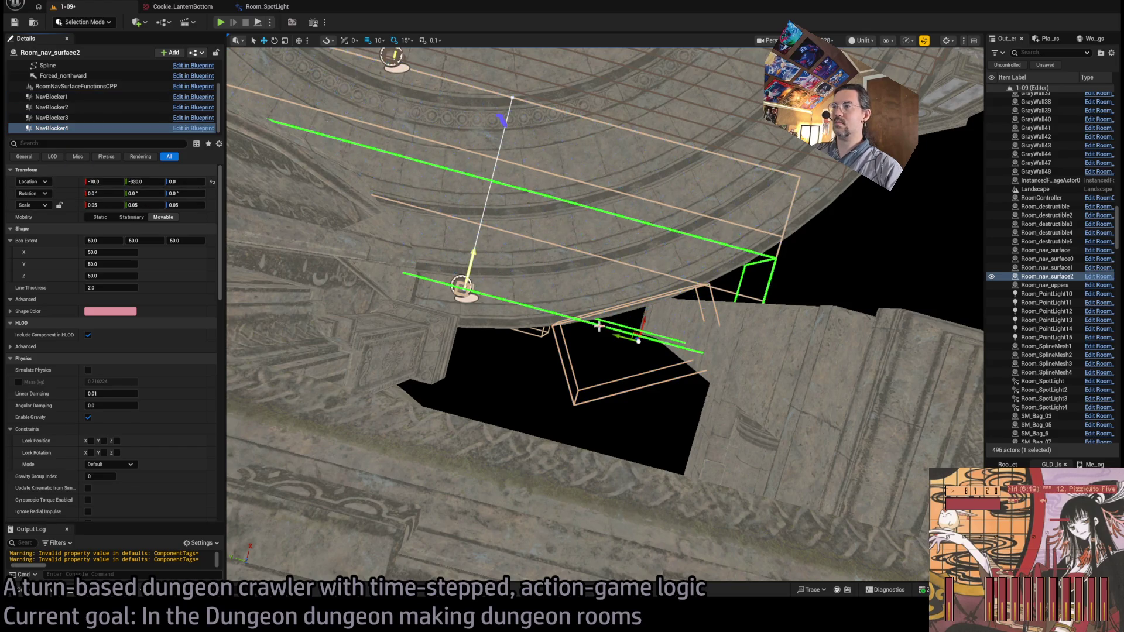
left_click(74, 107)
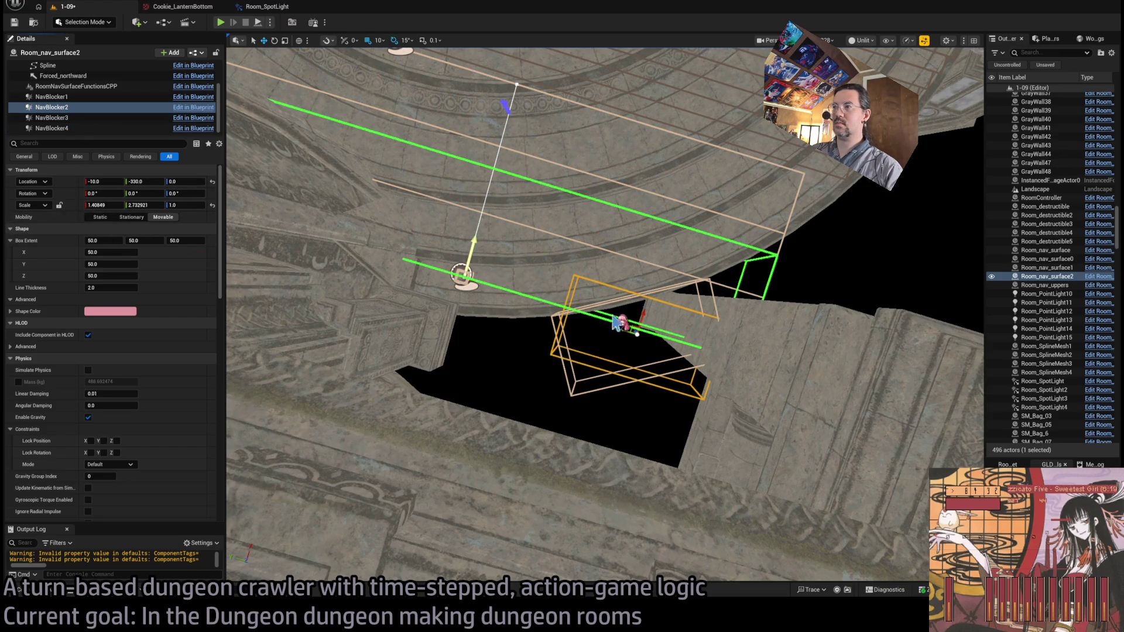
Rotate NavBlocker2 15° about Z and return to Room_nav_surface2's own properties
key("e")
mouse_move(641, 296)
left_mouse_down()
mouse_move(620, 293)
mouse_move(655, 305)
mouse_move(751, 256)
mouse_move(719, 230)
left_mouse_up()
scroll(85, 82, "up", 2)
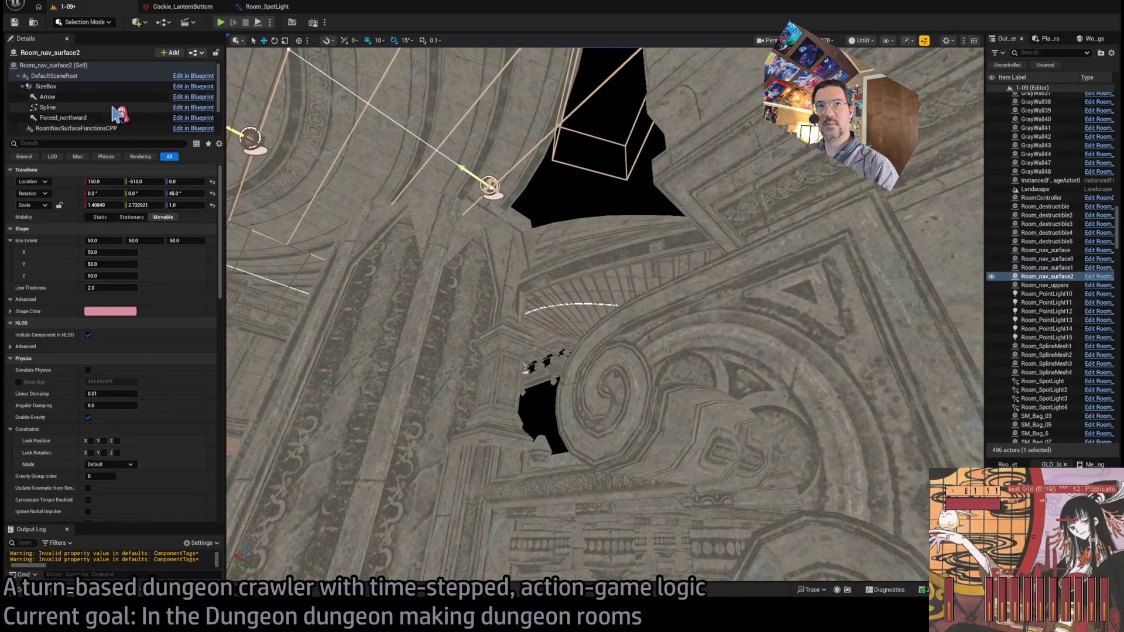
left_click(81, 66)
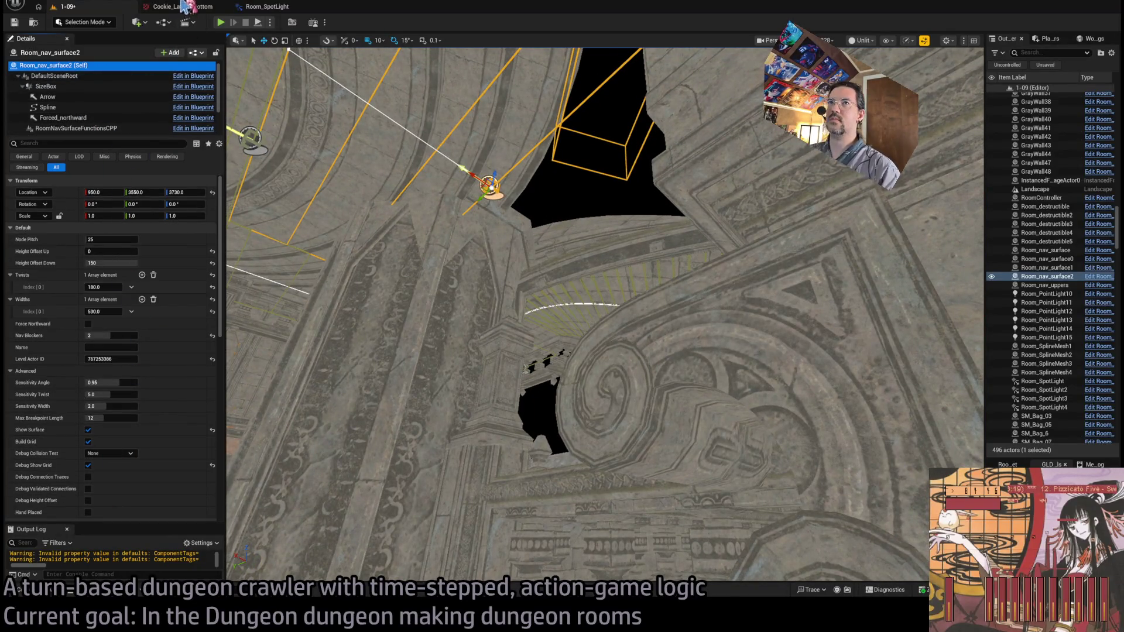
Play-test the level twice, ejecting to a free camera to inspect the room's nav grid
left_click(220, 23)
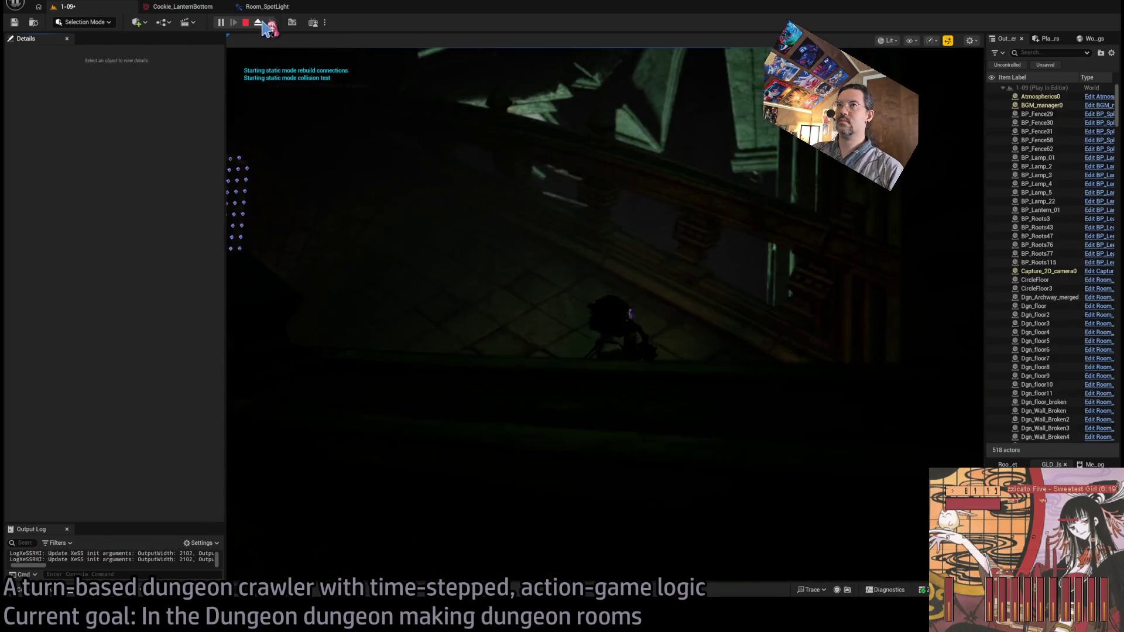
left_click(259, 22)
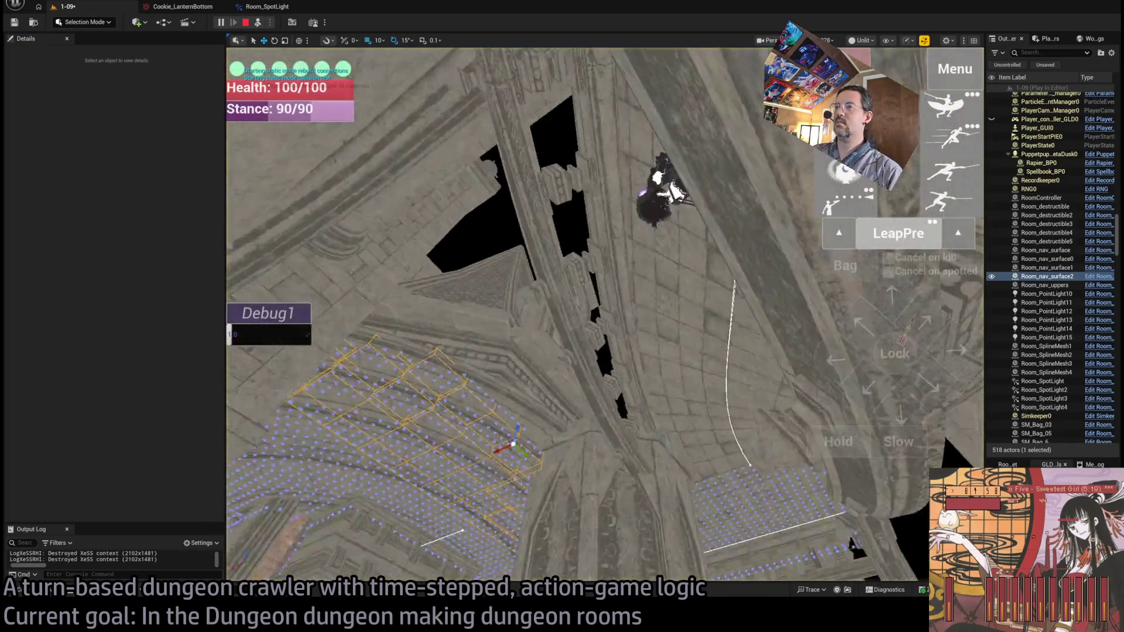
left_click_drag(545, 316, 545, 175)
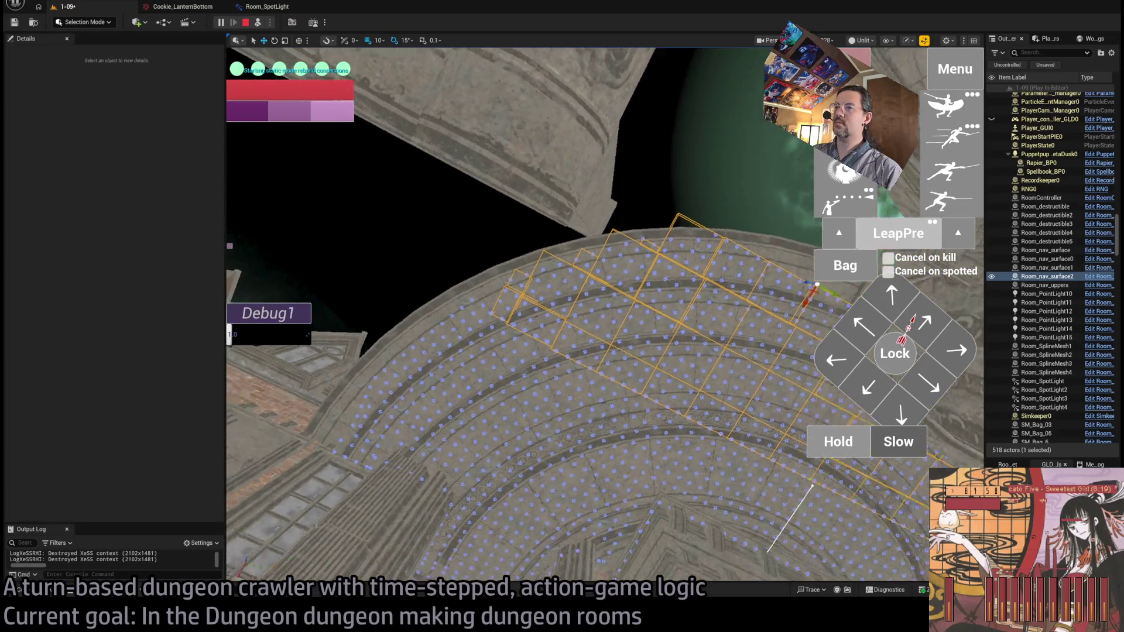
key("Escape")
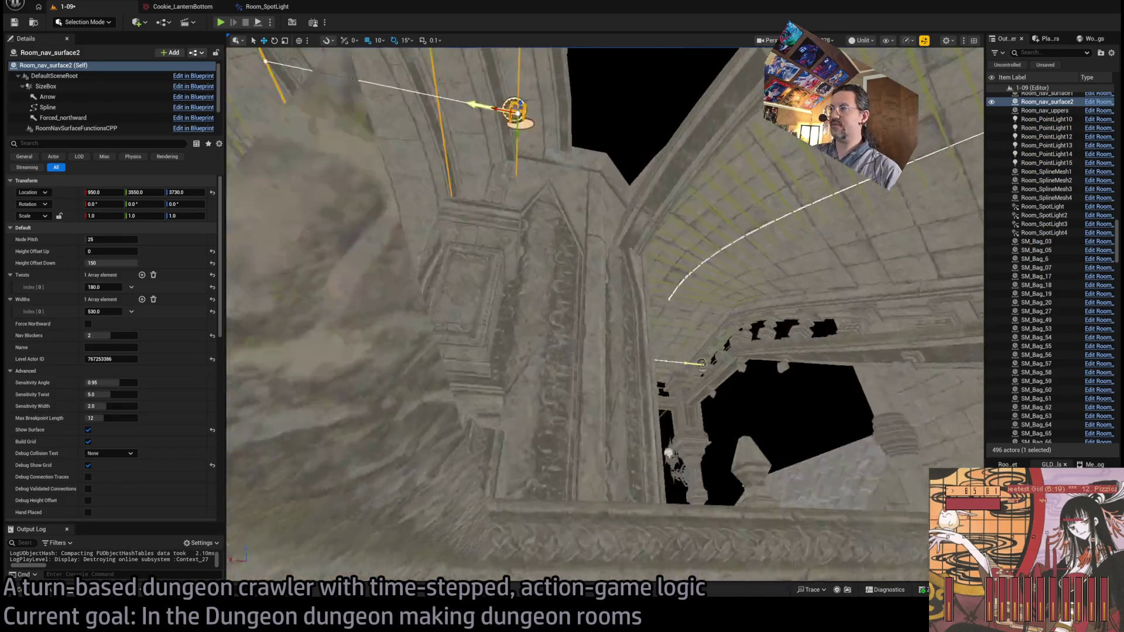
mouse_move(366, 185)
left_mouse_down()
mouse_move(366, 170)
mouse_move(366, 184)
left_mouse_up()
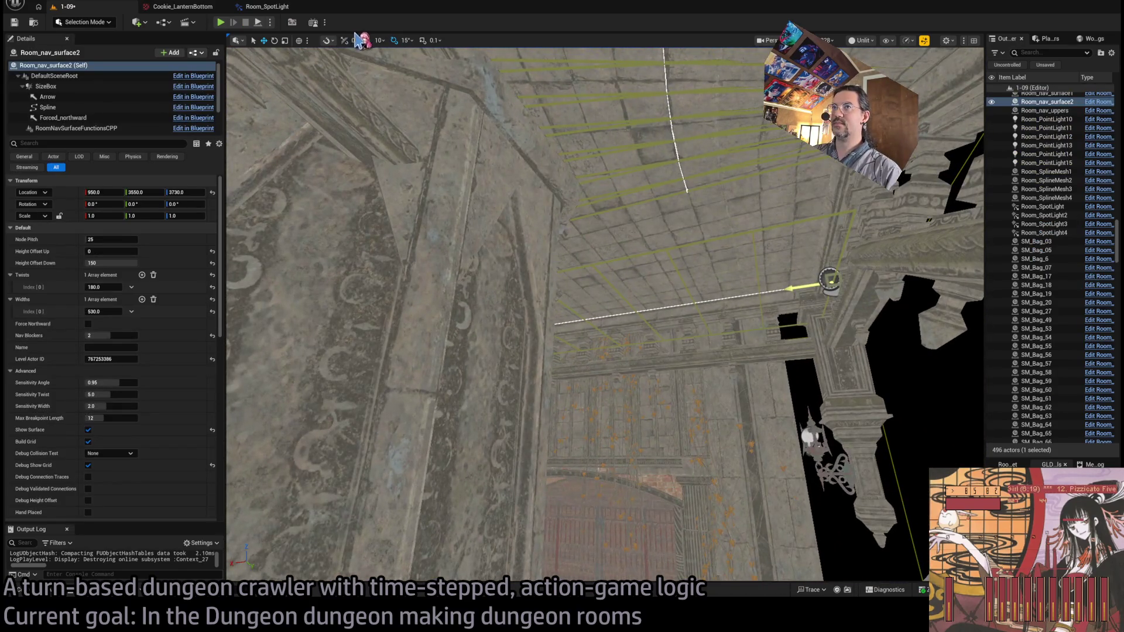
key("alt+p")
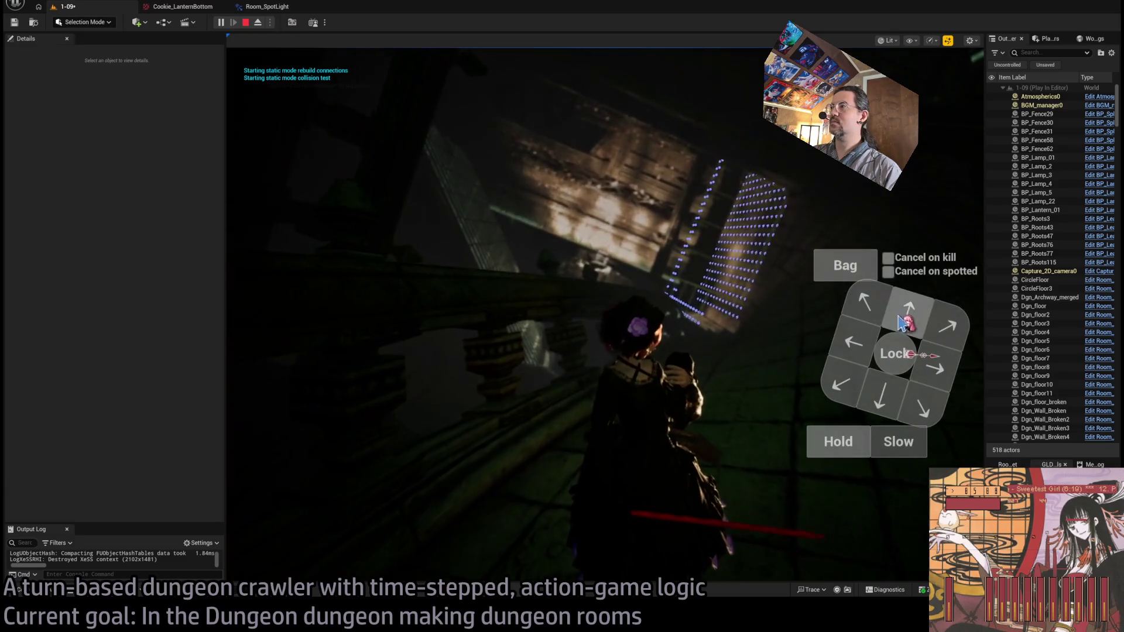
key("Escape")
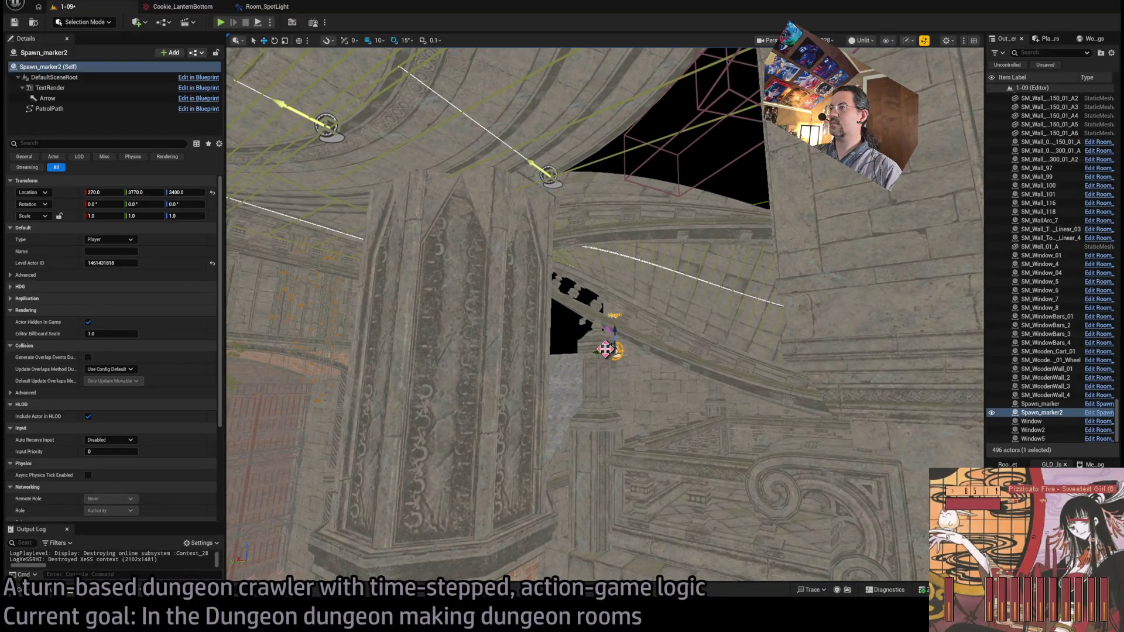
Move Spawn_marker2 to X 1310 and raise it to Z 3610, then start playing
mouse_move(606, 350)
left_mouse_down()
mouse_move(484, 296)
mouse_move(677, 309)
left_mouse_up()
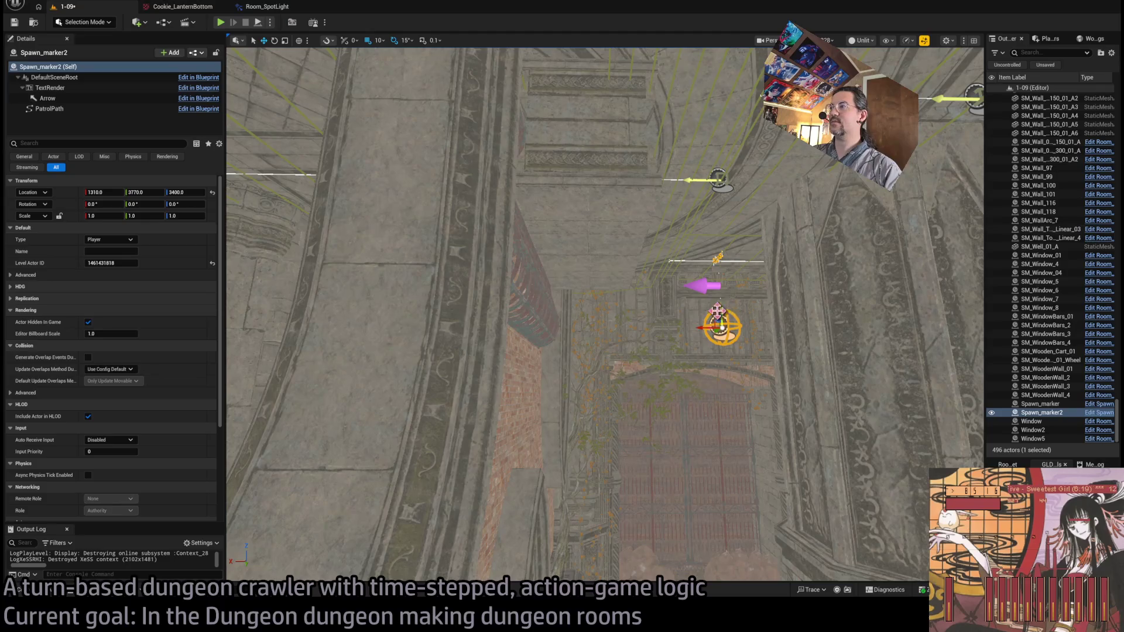
left_click_drag(721, 237, 718, 179)
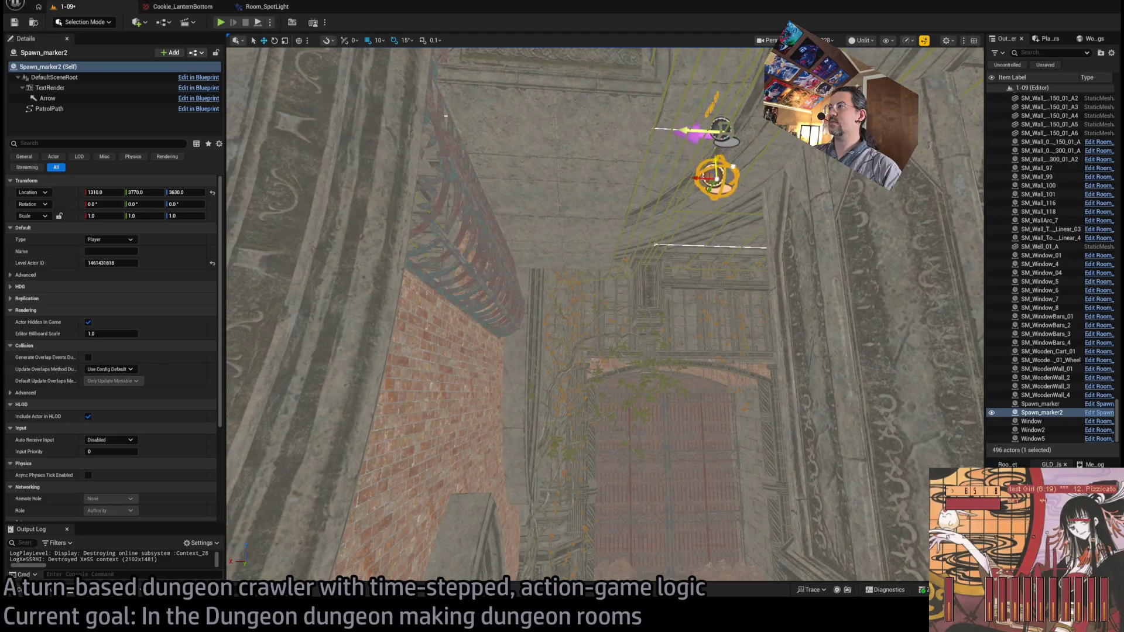
left_click(222, 23)
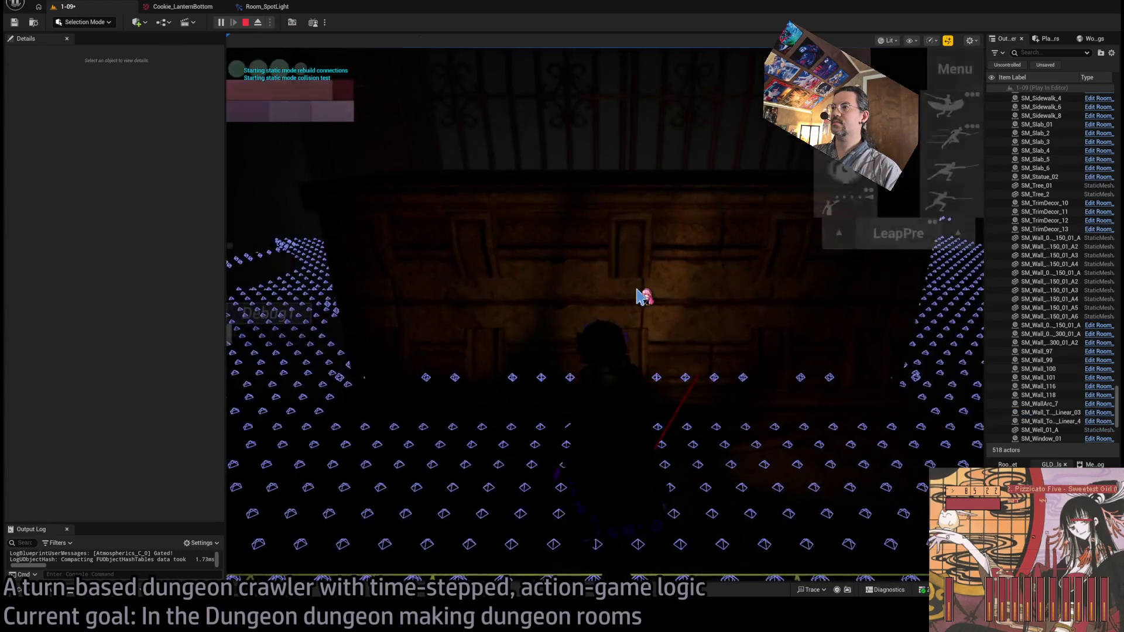
Look around the room in-game and switch to Unlit view to inspect the node grid
mouse_move(530, 291)
left_mouse_down()
mouse_move(801, 303)
mouse_move(554, 322)
mouse_move(725, 306)
left_mouse_up()
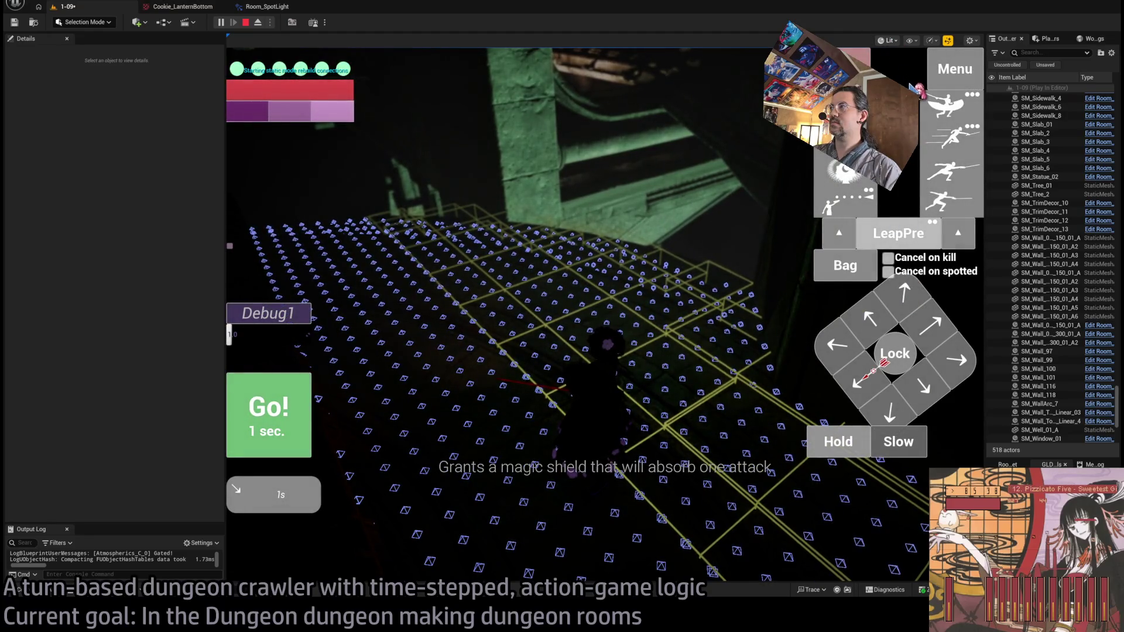
key("F2")
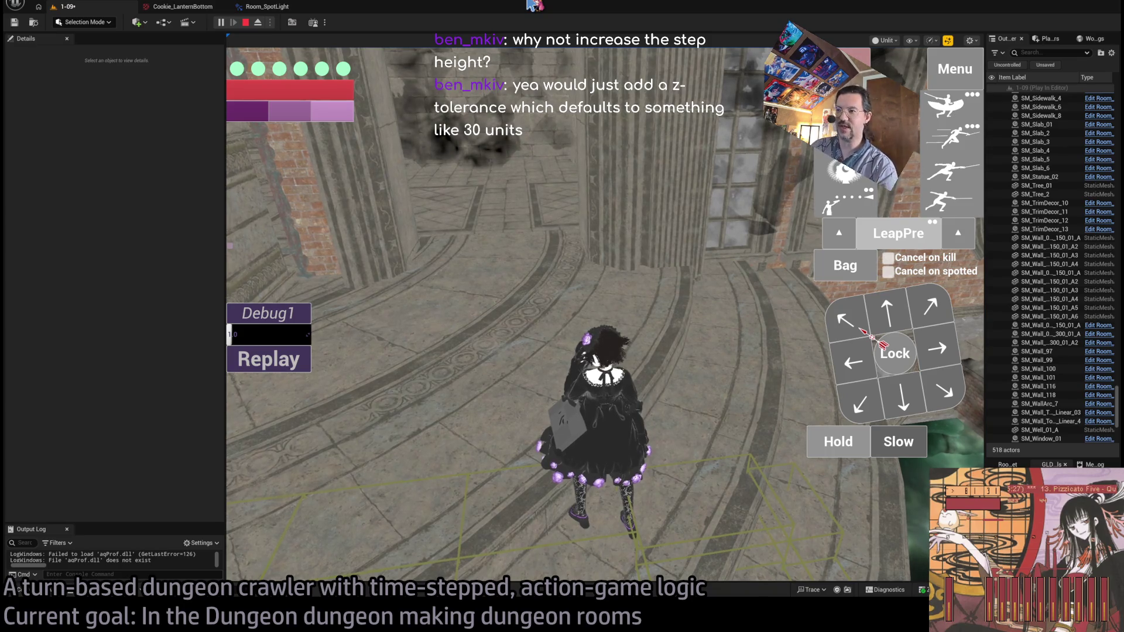
Stop the play session with Esc and go back to CPP_Structs.h in Rider
key("Escape")
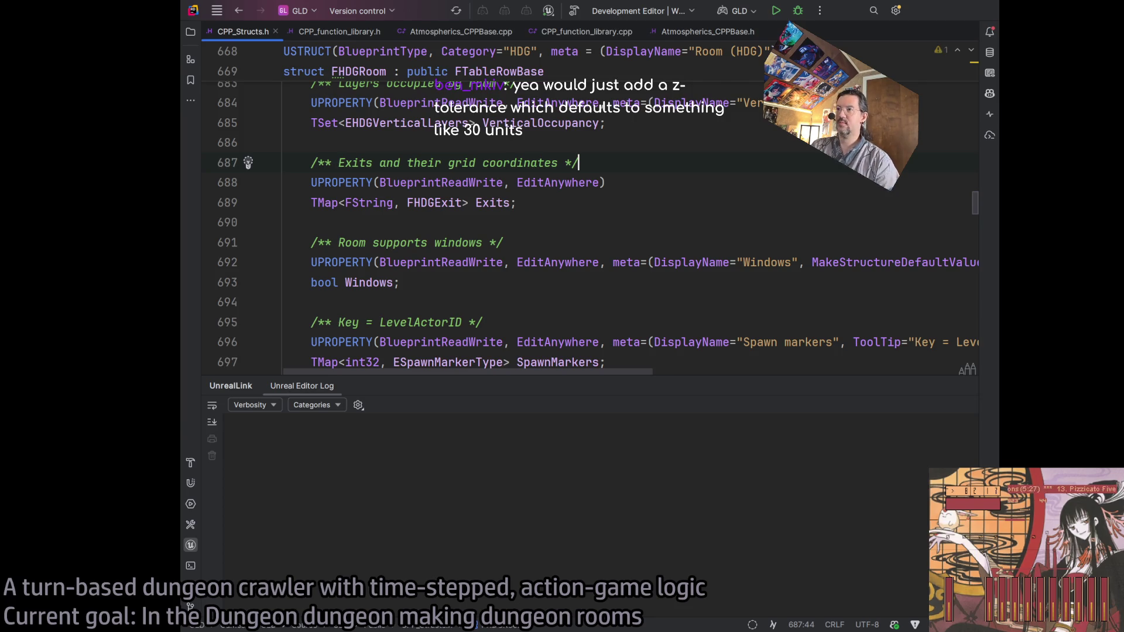
Close the UnrealLink log panel and show the GLD Solution tree beside CPP_Structs.h
left_click(966, 386)
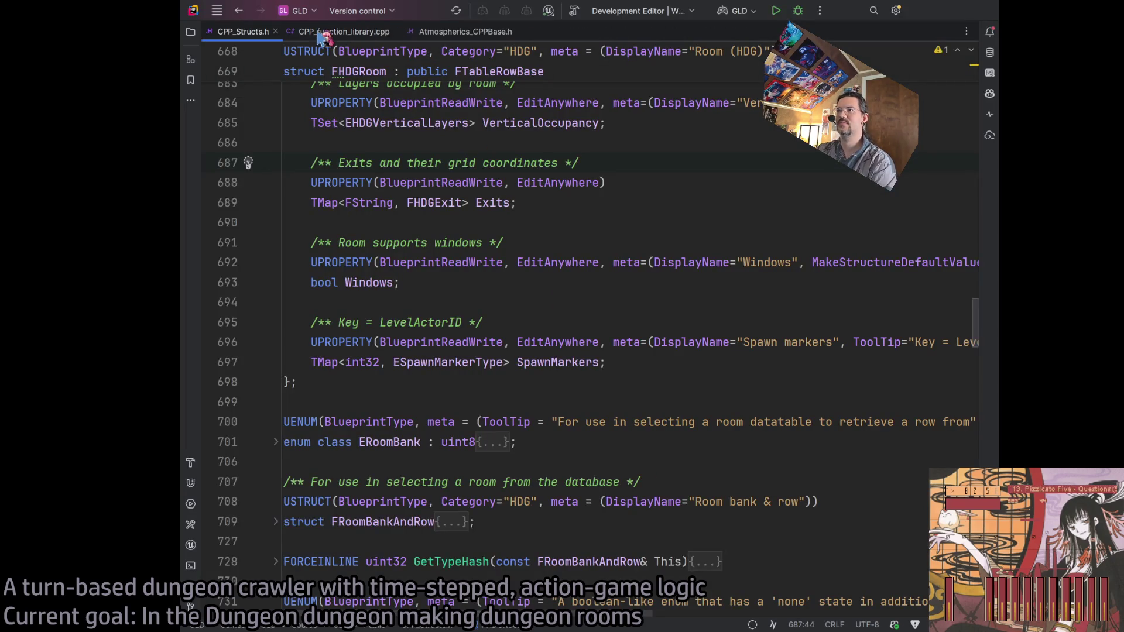
left_click(190, 34)
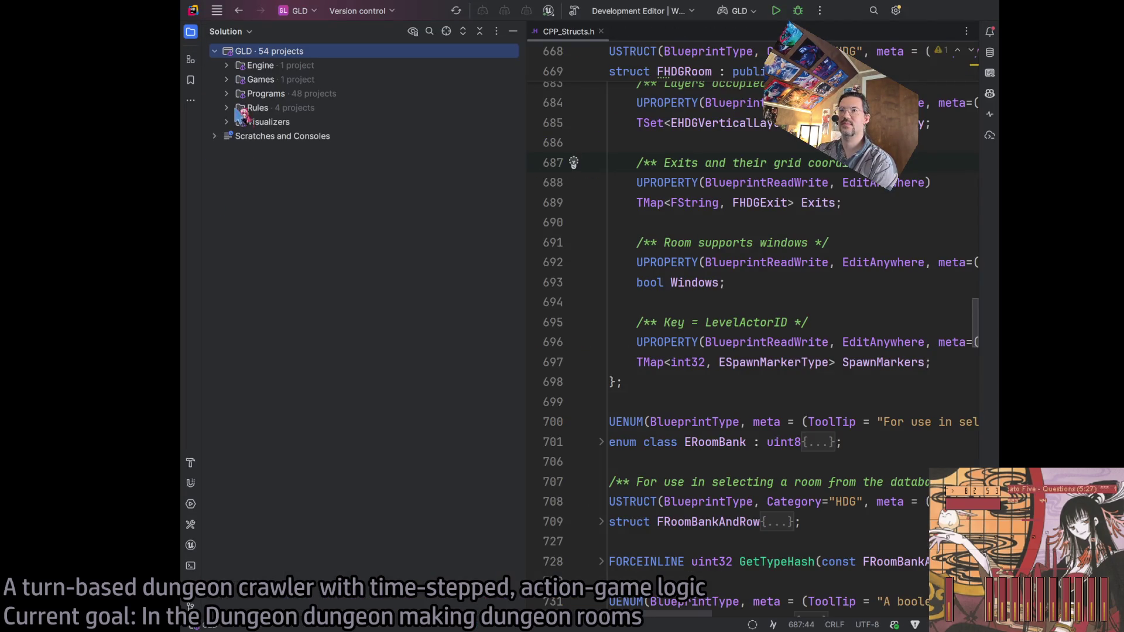
Open RoomNavSurfaceFunctionsCPP.h from GLD/Source/GLD/Public/Pathfinder, then hide the Solution tree
left_click(238, 93)
left_click(251, 150)
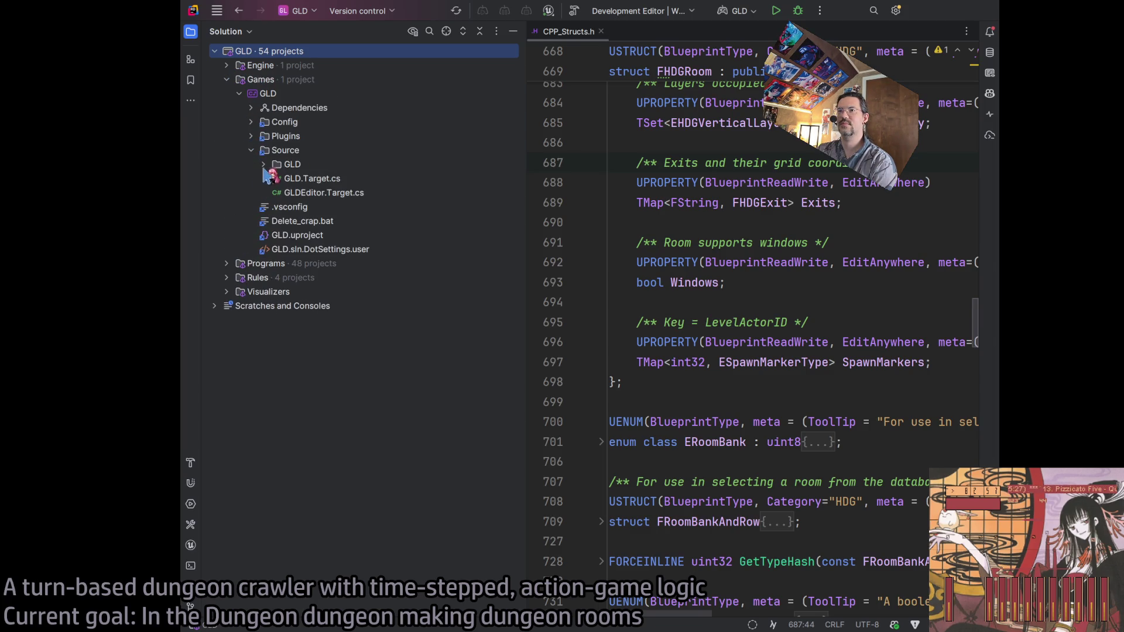
left_click(263, 164)
left_click(275, 193)
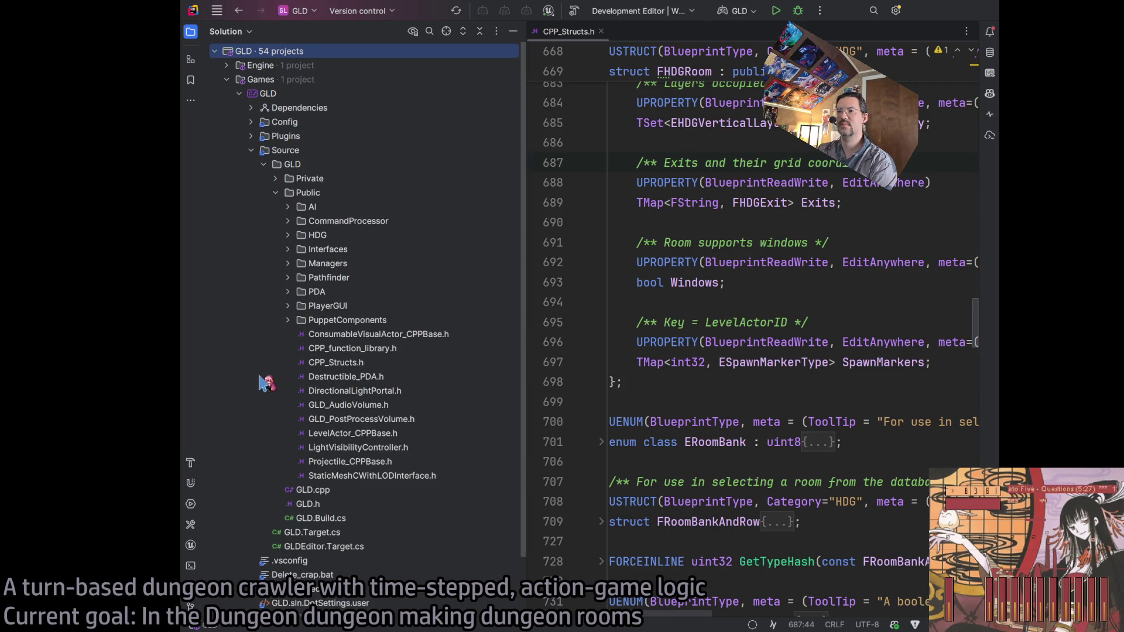
left_click(294, 276)
left_click(294, 277)
double_click(417, 306)
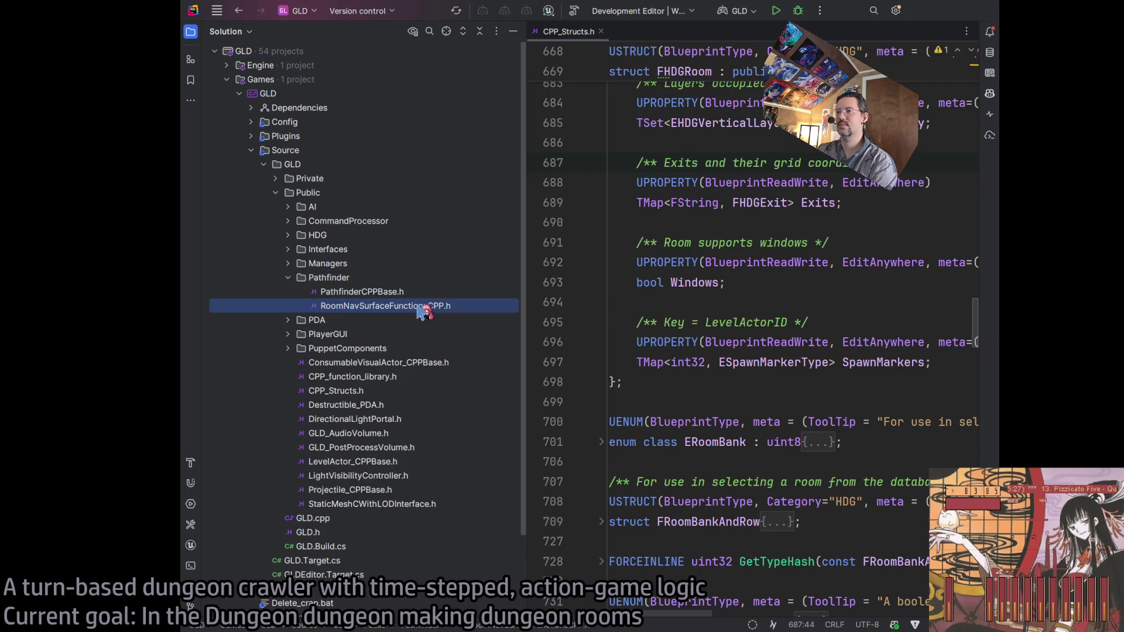
left_click(513, 31)
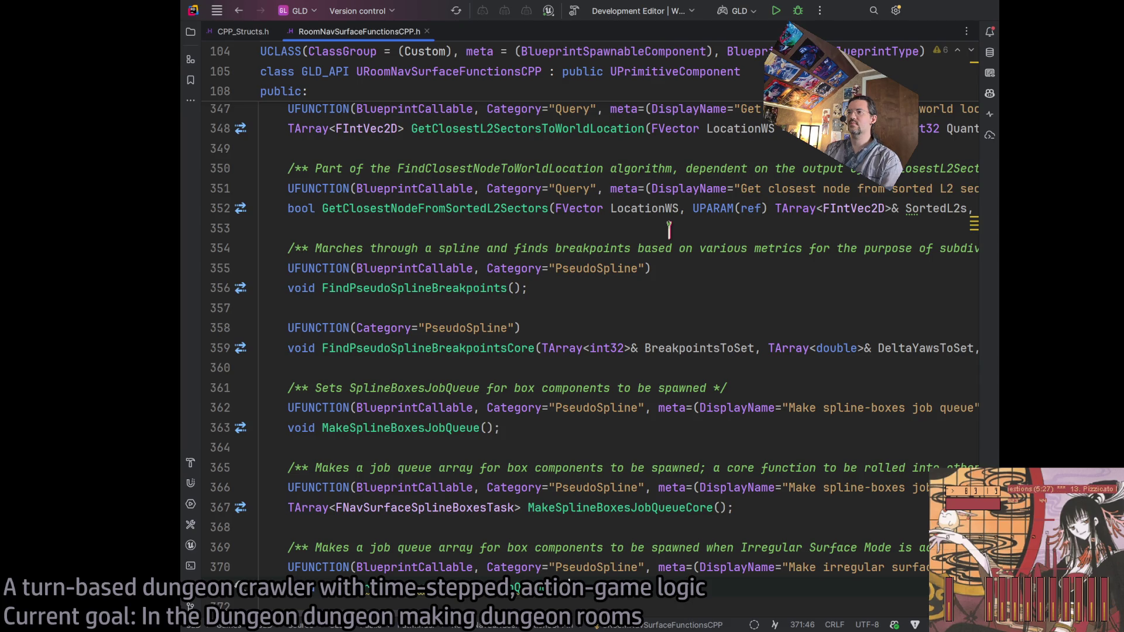
Browse the header and place the caret at the DebugGrid declaration and its comment
scroll(670, 234, "up", 15)
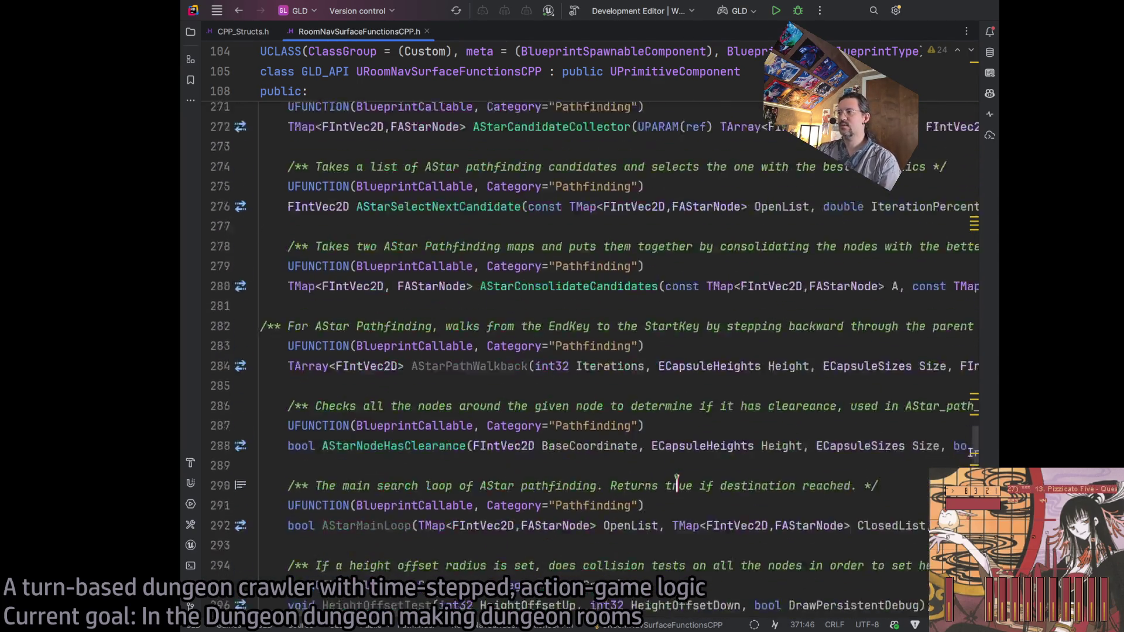
scroll(676, 483, "up", 15)
scroll(673, 468, "down", 20)
scroll(673, 462, "up", 15)
scroll(673, 462, "up", 10)
left_click(812, 345)
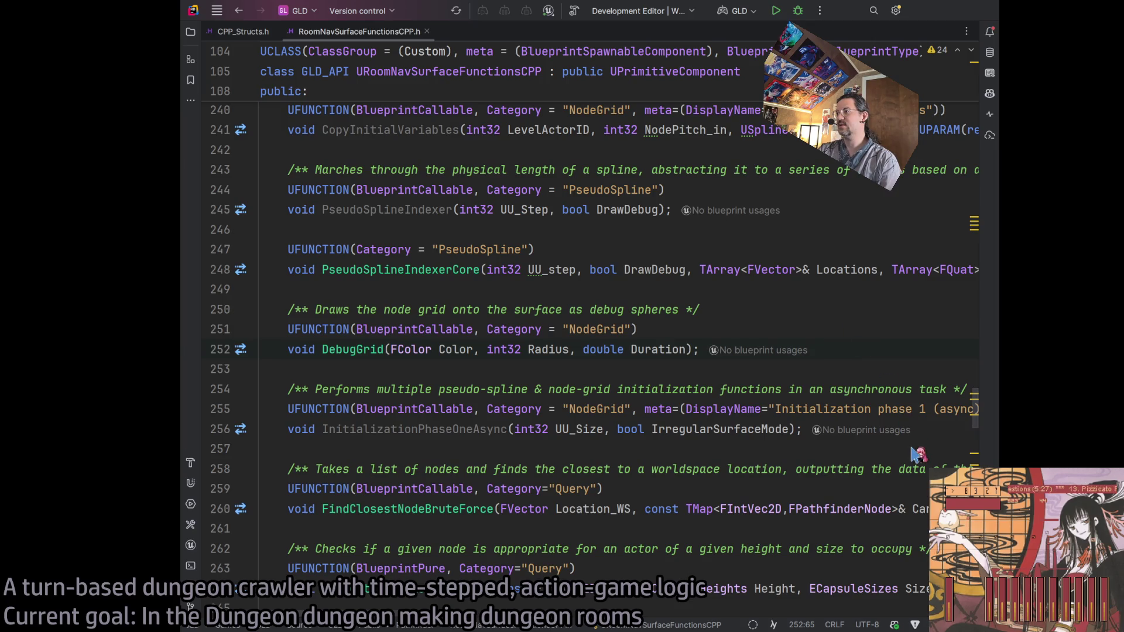
left_click(584, 309)
Find FindClosestNodeBruteForce on line 260 and jump to its .cpp definition
scroll(584, 351, "up", 6)
scroll(585, 367, "up", 8)
scroll(585, 367, "down", 8)
scroll(585, 366, "down", 7)
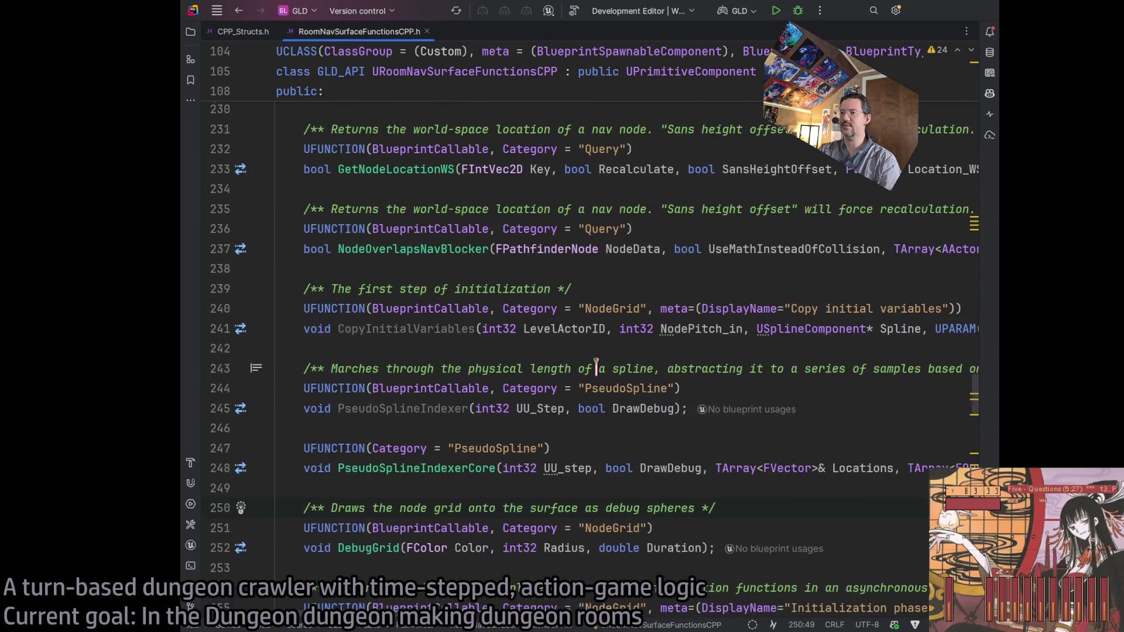
scroll(596, 366, "down", 2)
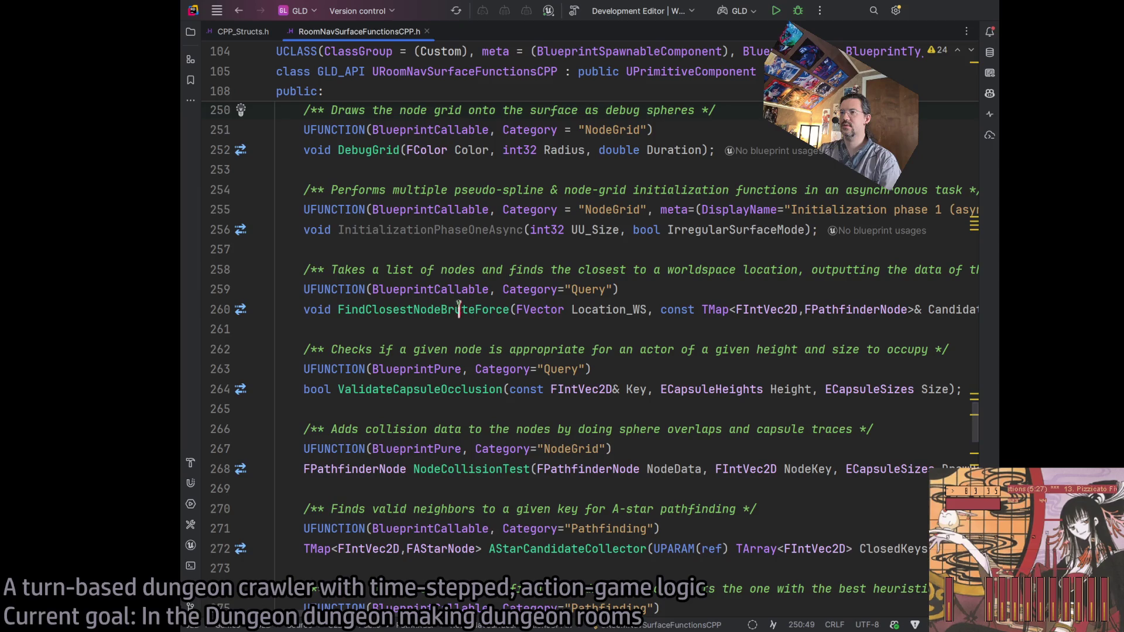
double_click(446, 309)
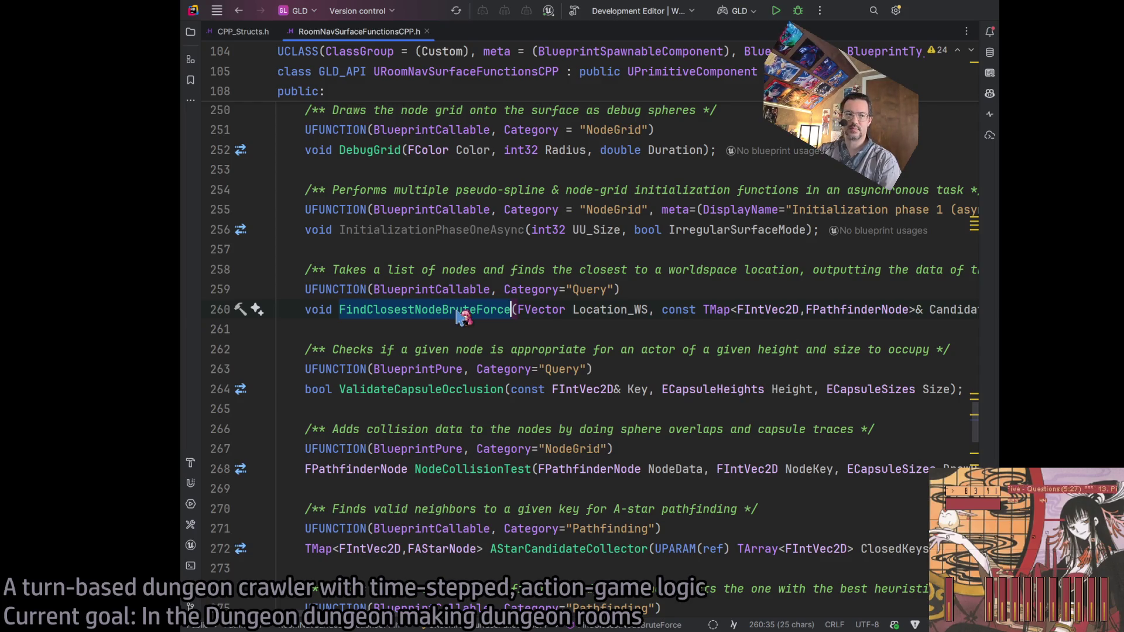
left_click(457, 311)
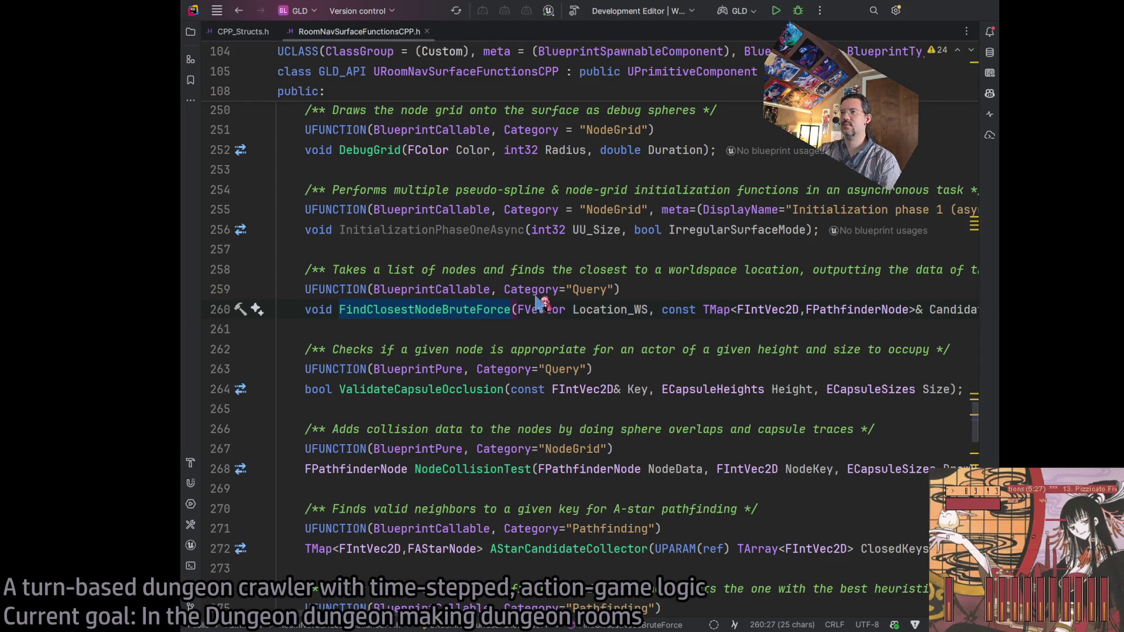
left_click(417, 315, "ctrl")
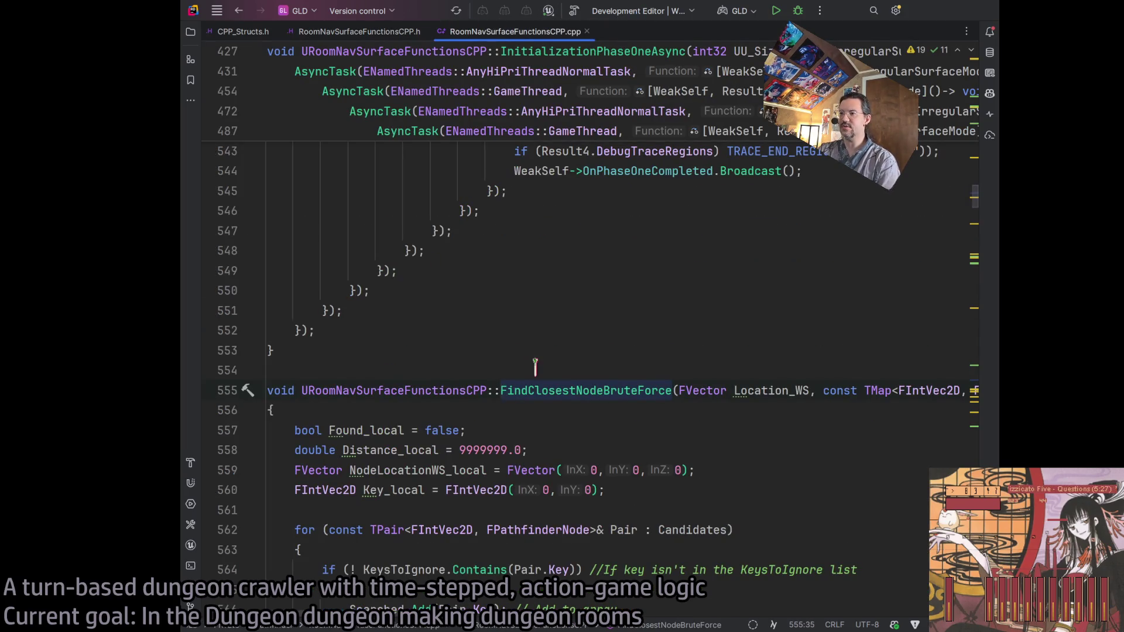
Review the FindClosestNodeBruteForce implementation around its Found_local and Distance_local lines
scroll(539, 363, "down", 3)
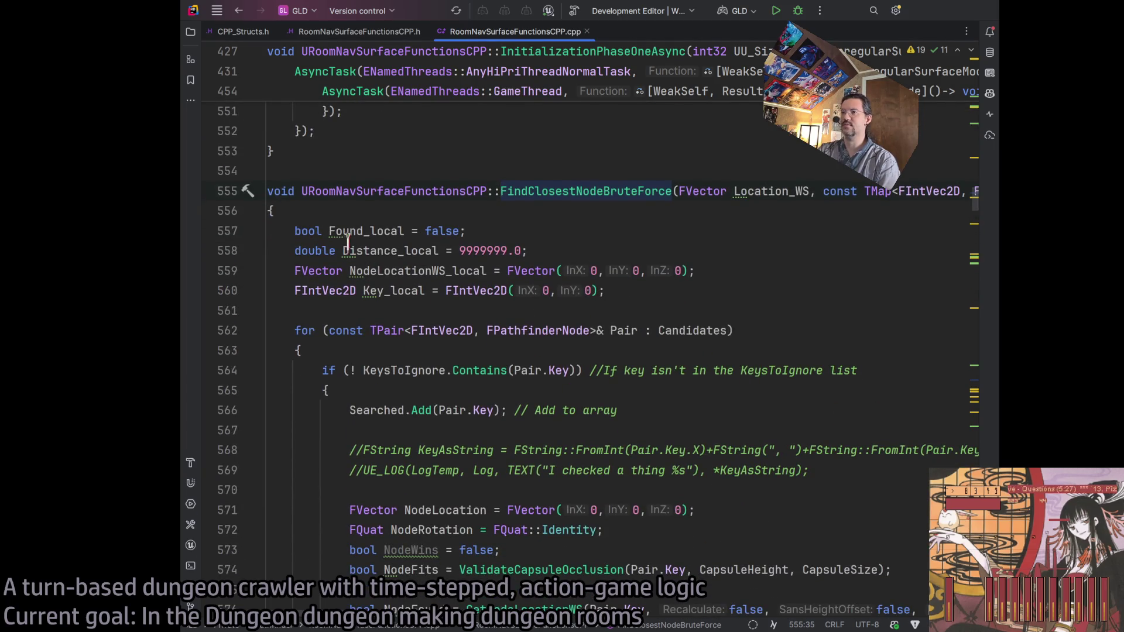
left_click(338, 231)
left_click(716, 250)
scroll(703, 309, "down", 2)
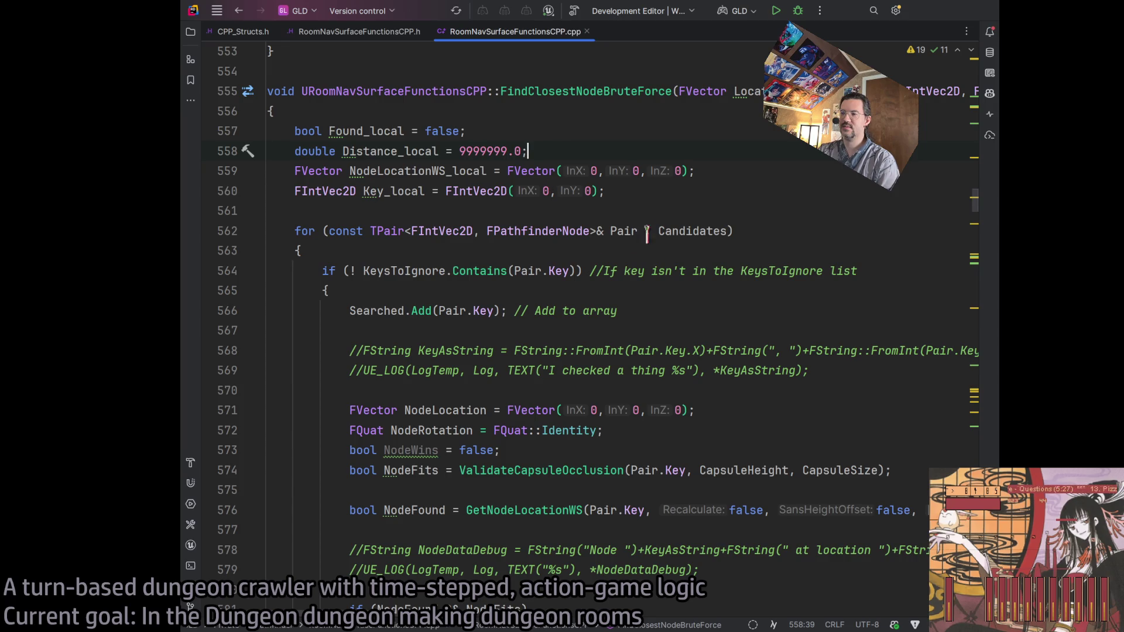
scroll(669, 226, "down", 1)
scroll(669, 225, "up", 1)
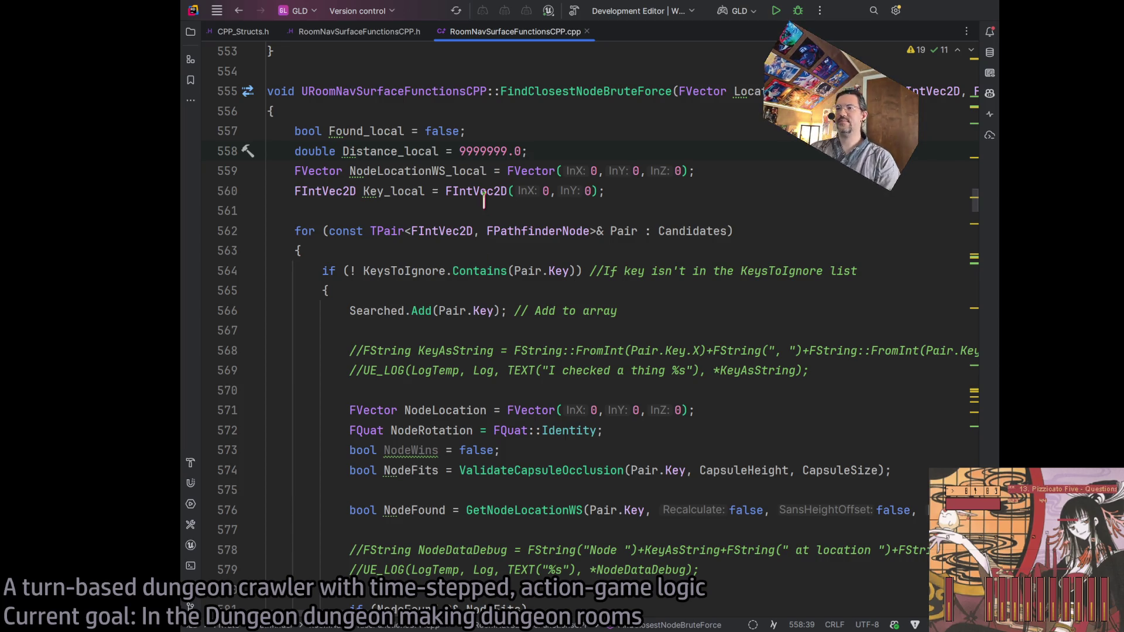
scroll(344, 228, "down", 2)
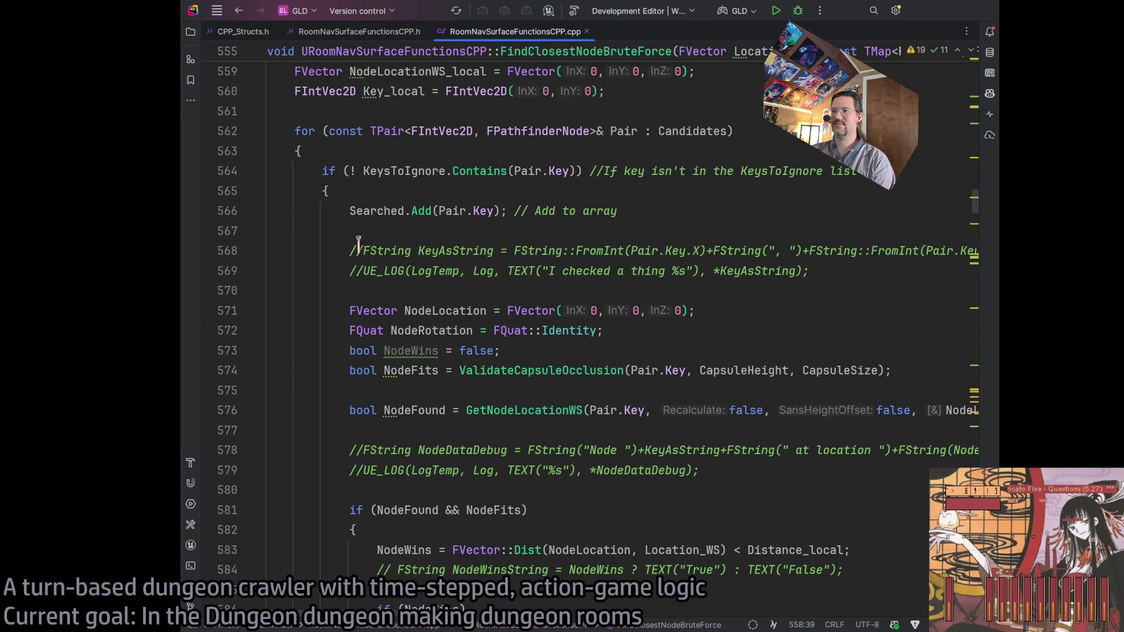
scroll(591, 231, "up", 2)
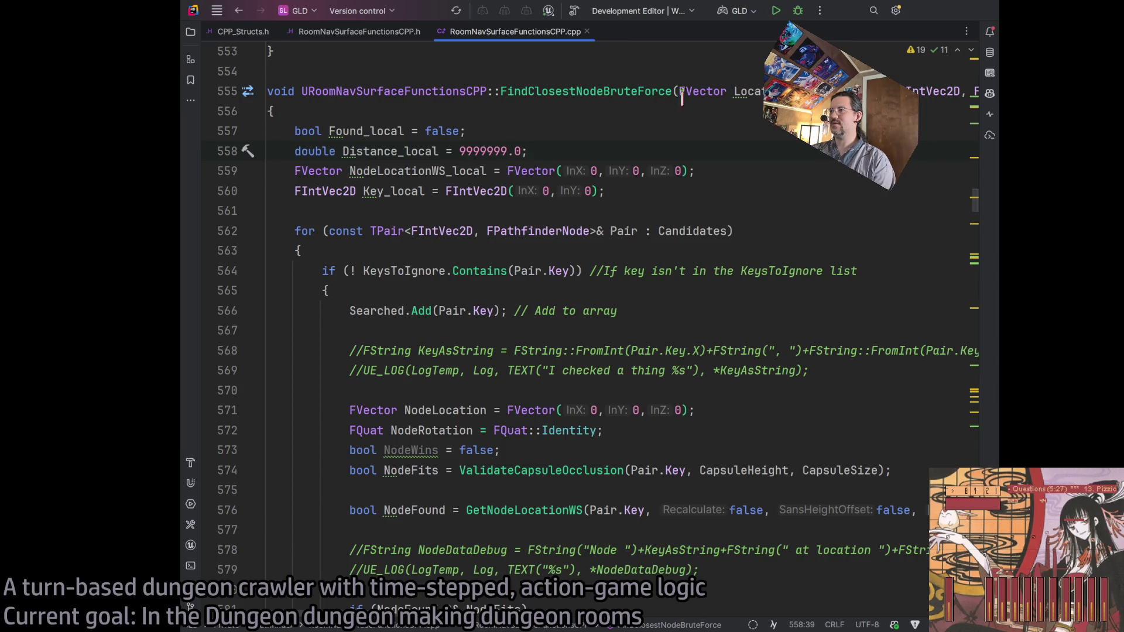
scroll(509, 205, "down", 2)
scroll(414, 170, "up", 2)
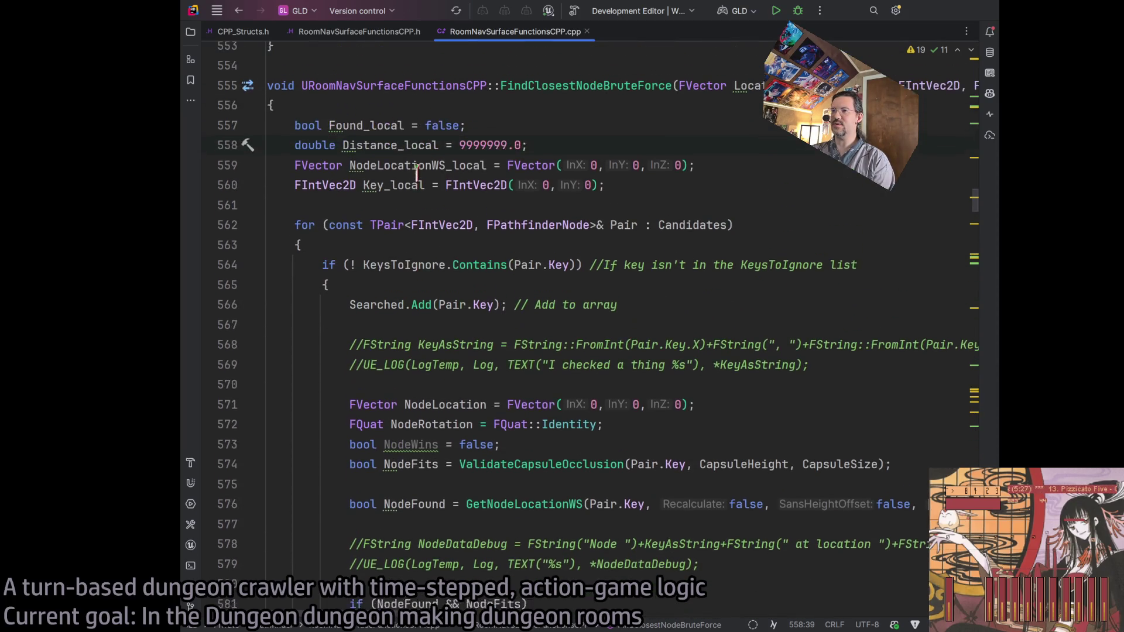
Fold and unfold FindClosestNodeBruteForce, then return to the RoomNavSurfaceFunctionsCPP.h header
left_click(261, 92)
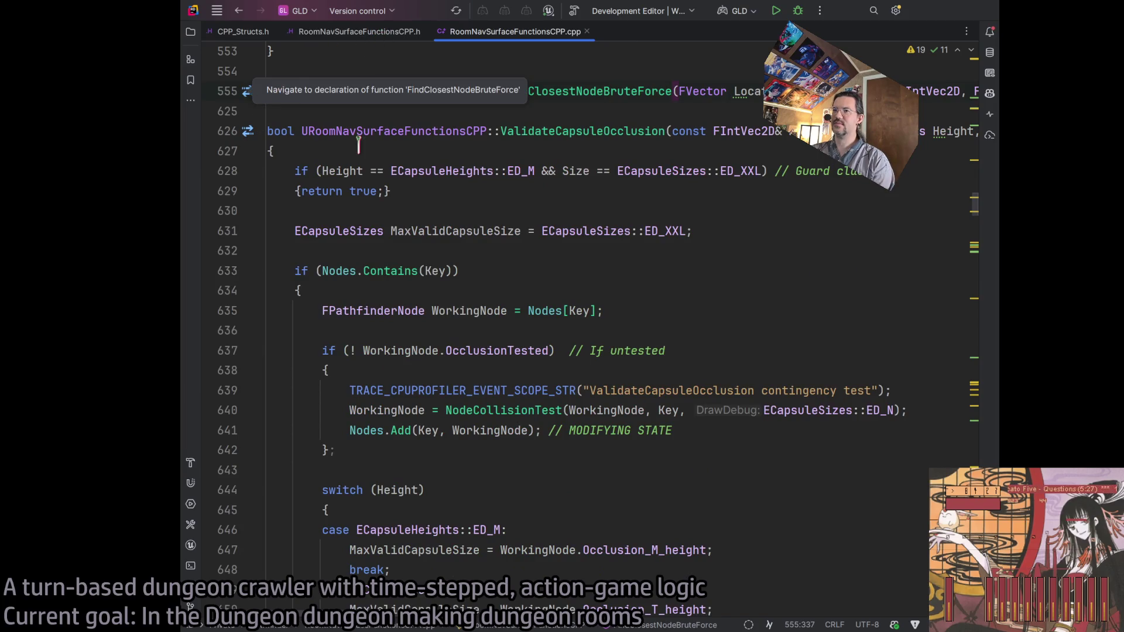
left_click(590, 91)
left_click(260, 92)
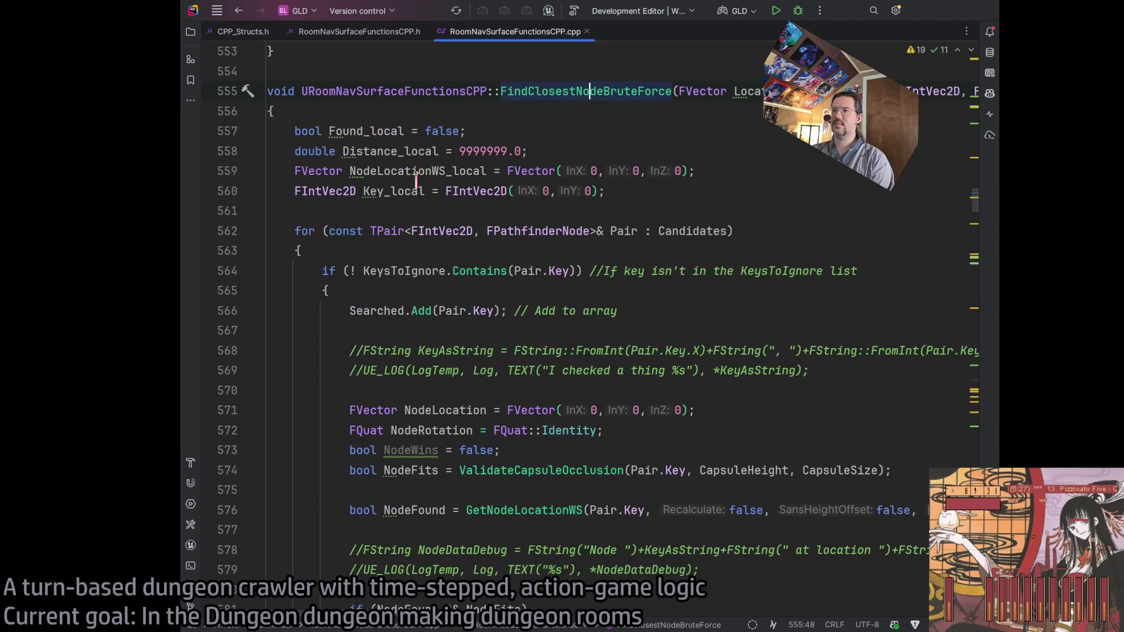
left_click(383, 36)
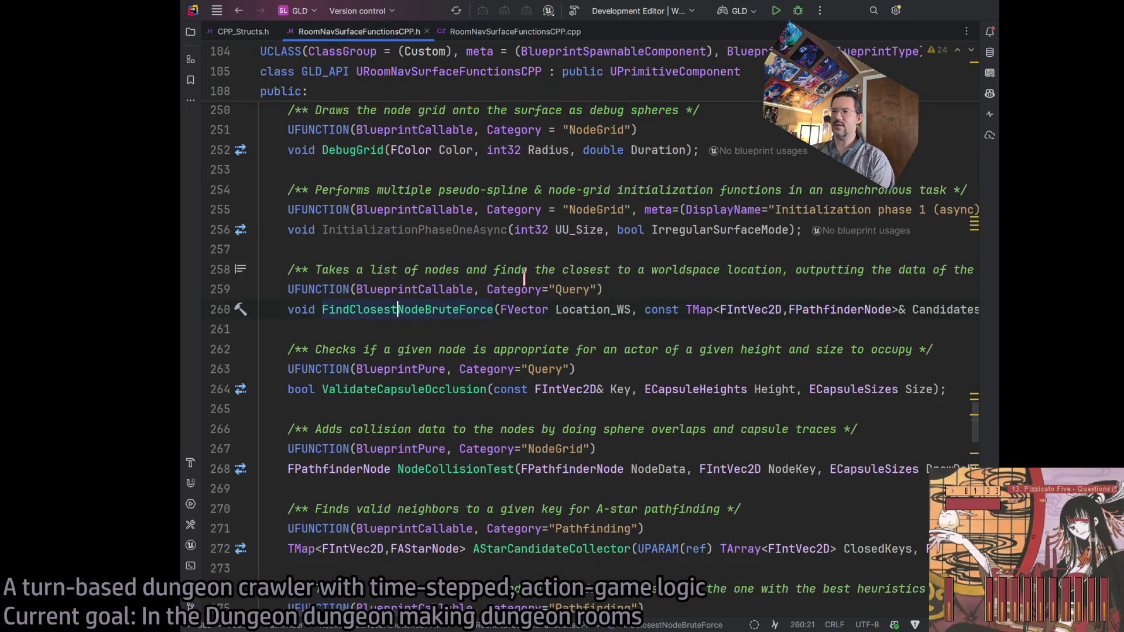
scroll(472, 290, "up", 2)
scroll(475, 266, "up", 5)
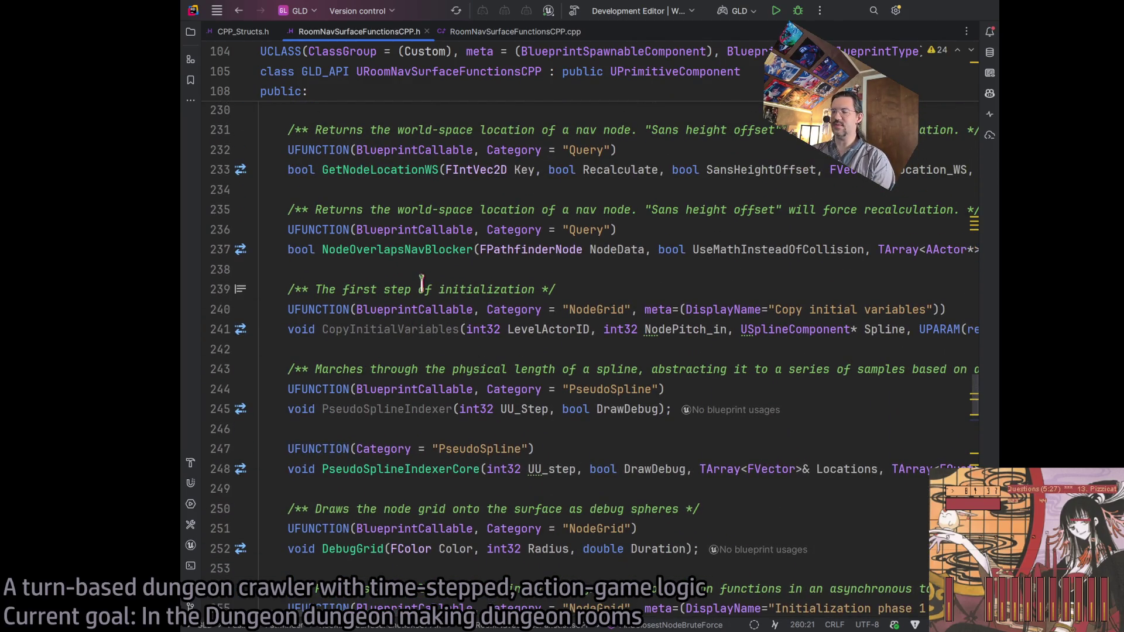
scroll(421, 282, "up", 2)
scroll(421, 282, "up", 2)
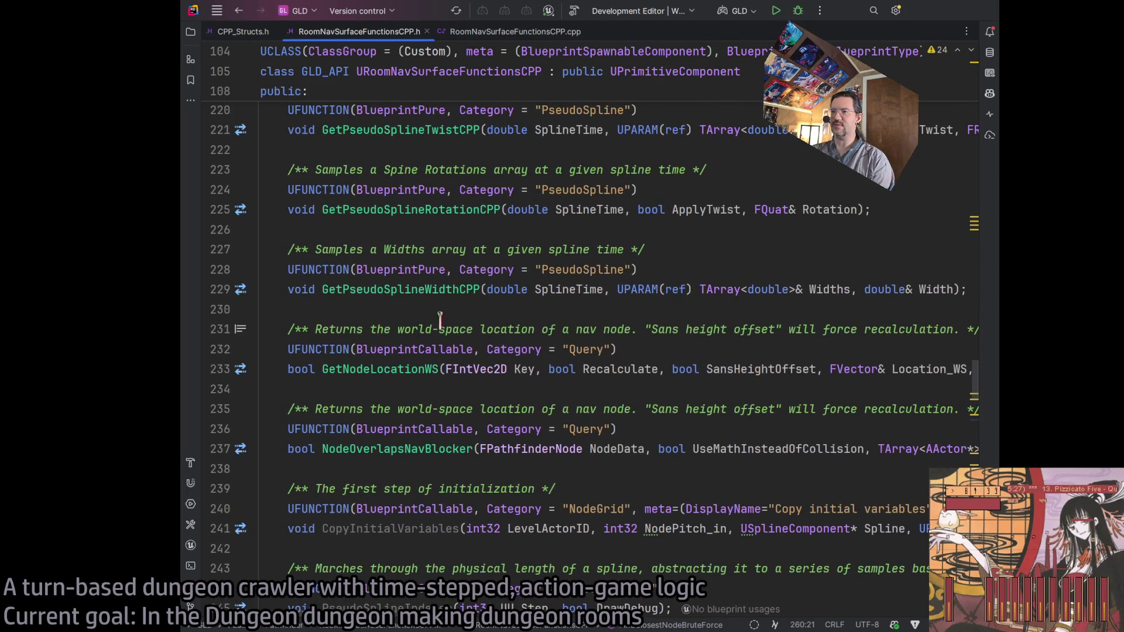
scroll(391, 333, "up", 2)
scroll(391, 332, "down", 12)
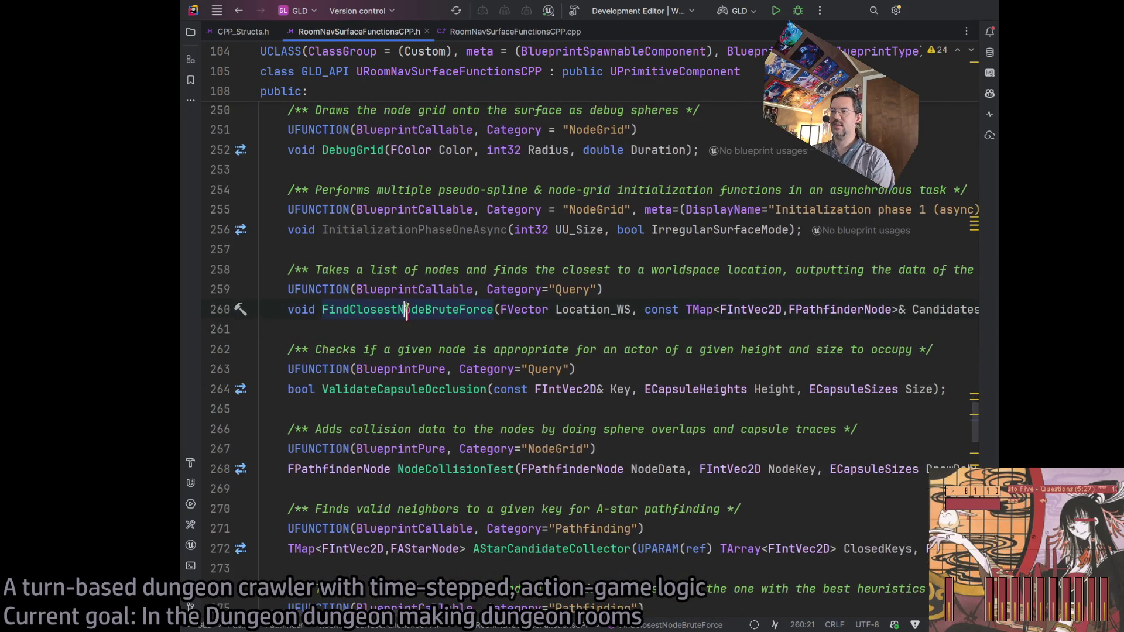
double_click(405, 309)
scroll(433, 401, "down", 3)
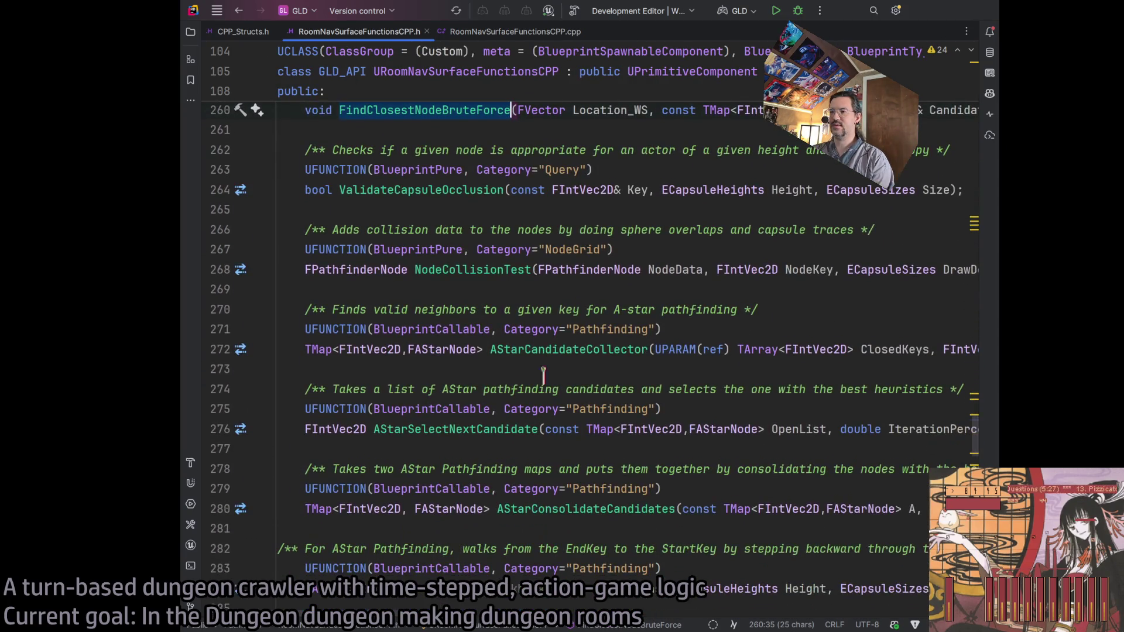
scroll(458, 403, "down", 1)
scroll(459, 404, "down", 6)
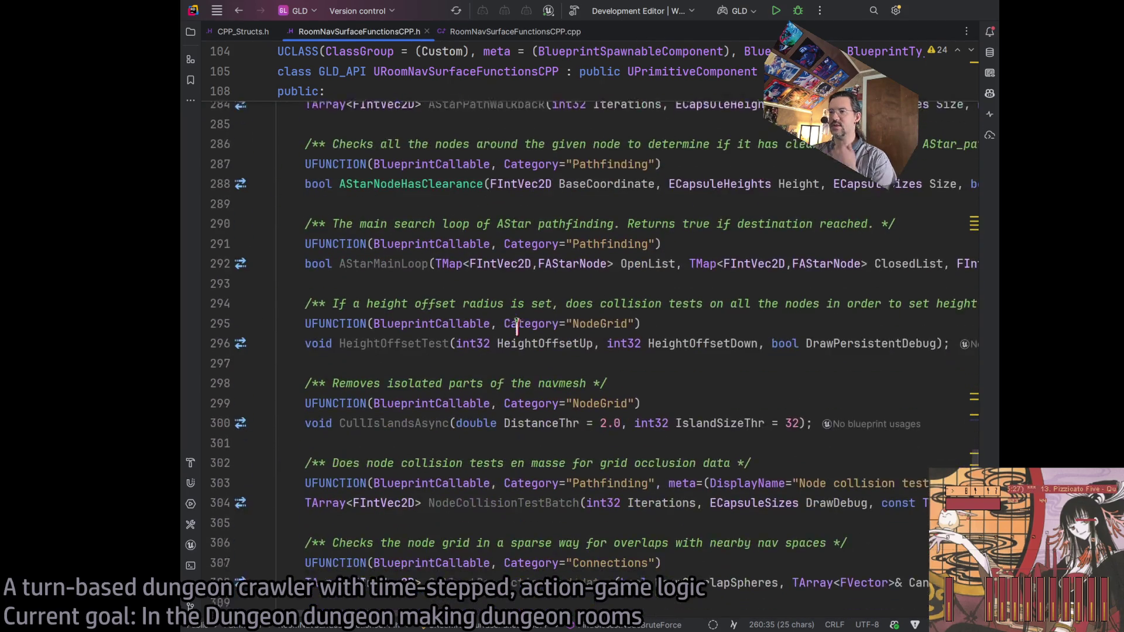
scroll(489, 310, "down", 2)
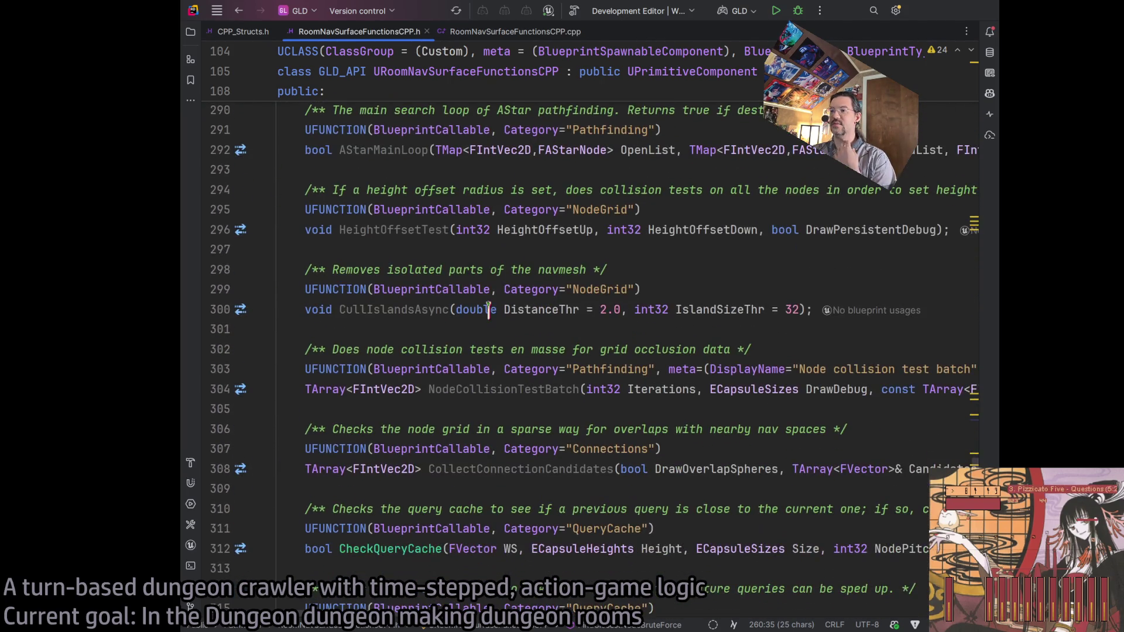
scroll(488, 310, "down", 2)
scroll(488, 308, "down", 5)
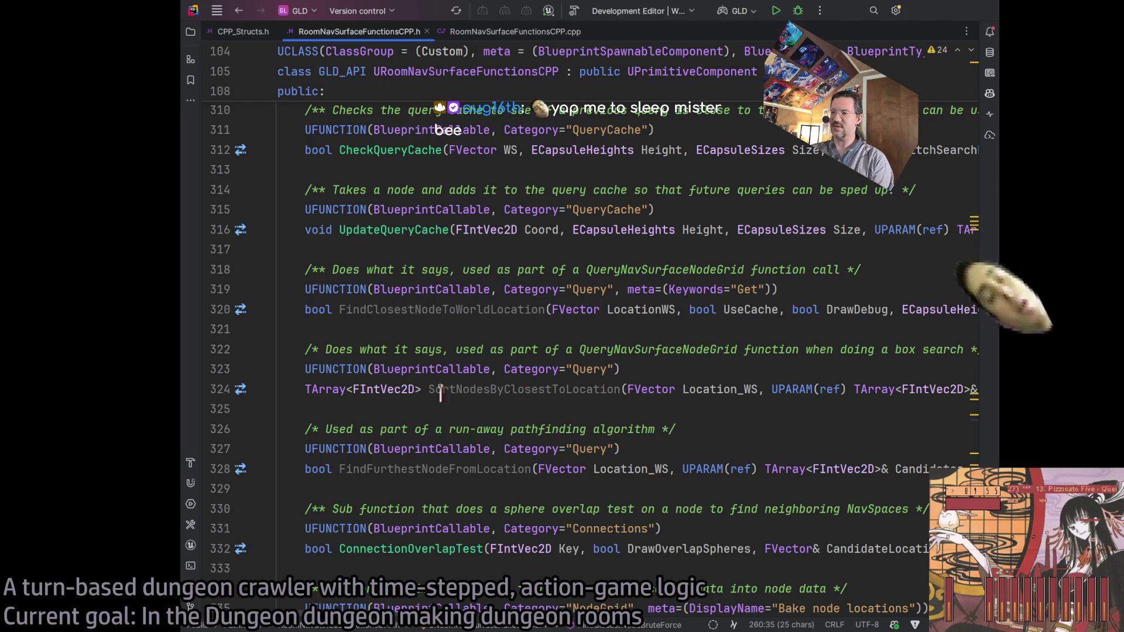
scroll(441, 393, "down", 2)
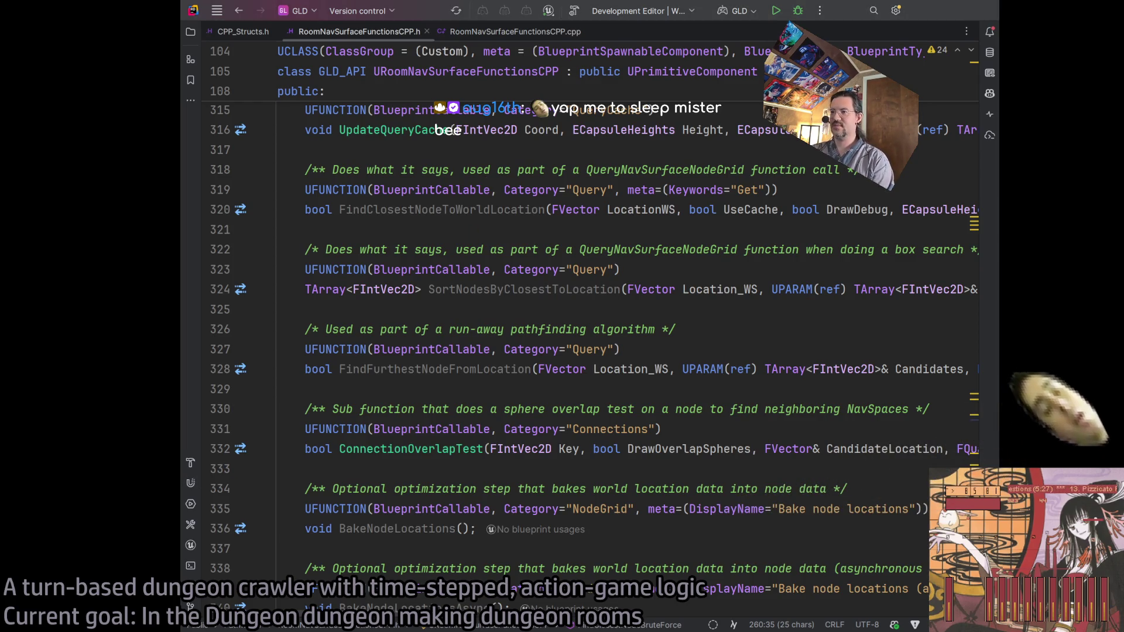
left_click(545, 289)
scroll(386, 358, "down", 2)
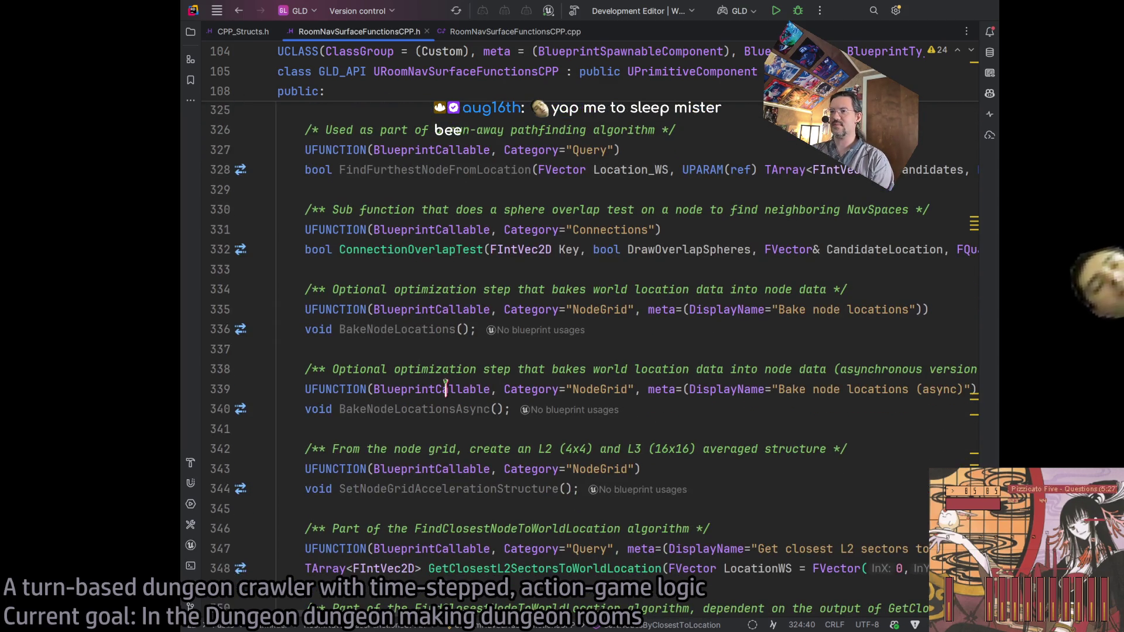
scroll(445, 387, "down", 3)
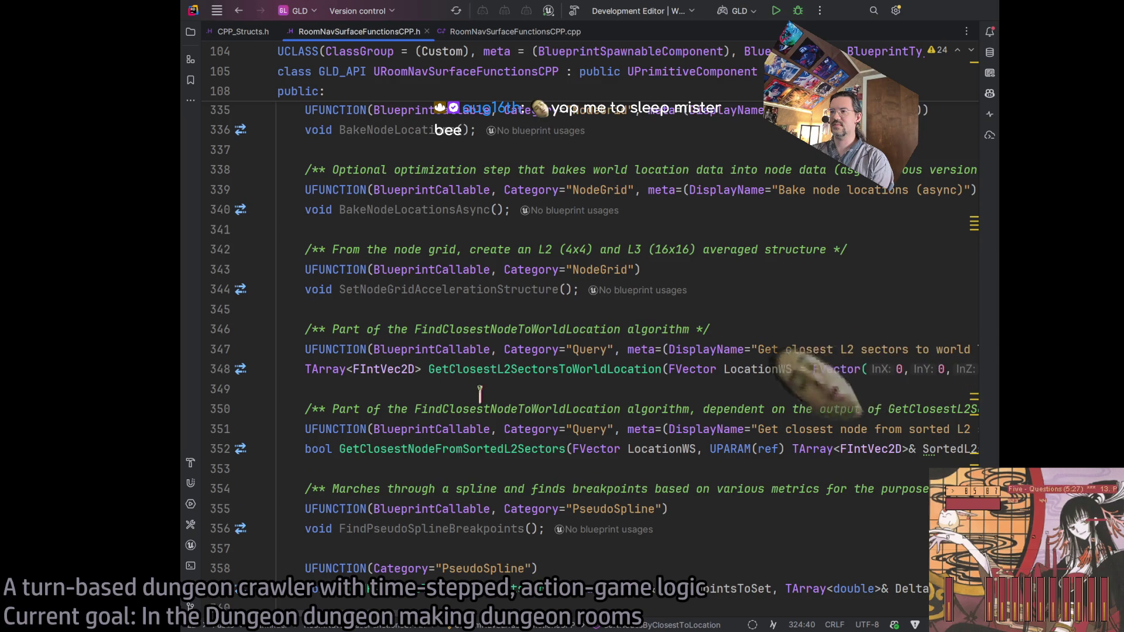
scroll(453, 395, "down", 3)
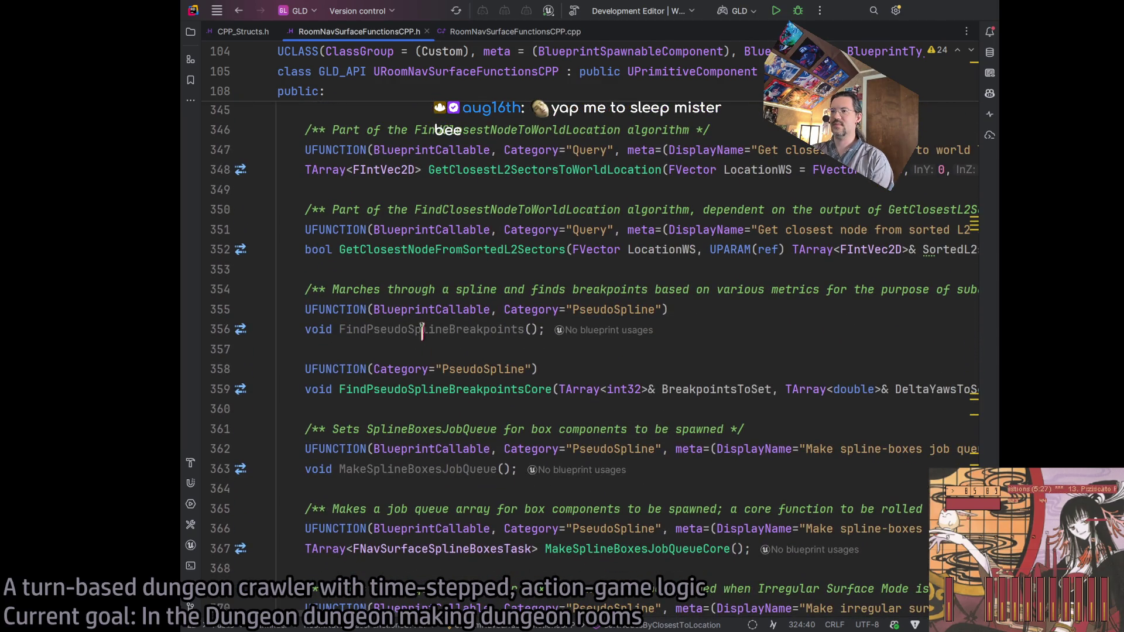
scroll(440, 390, "down", 3)
scroll(441, 393, "down", 2)
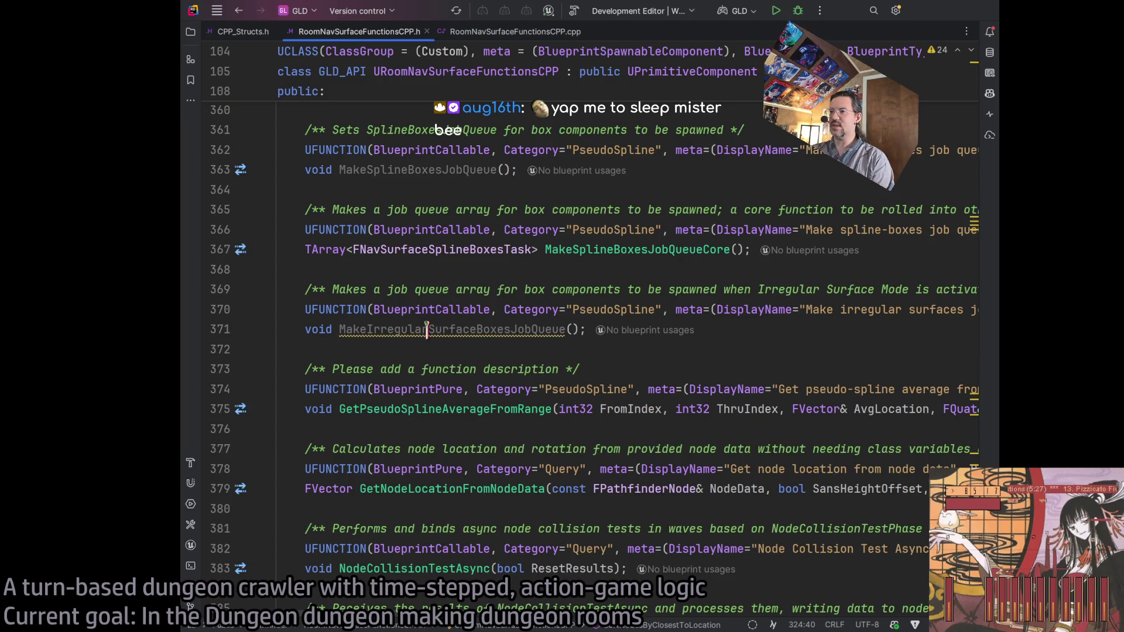
double_click(427, 329)
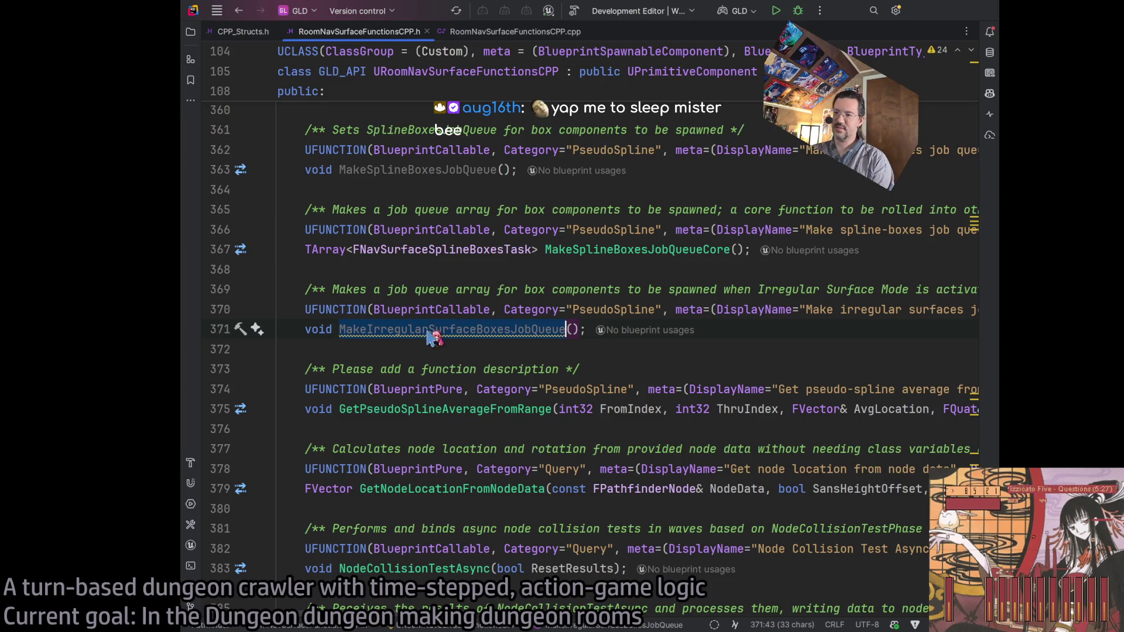
left_click(485, 350)
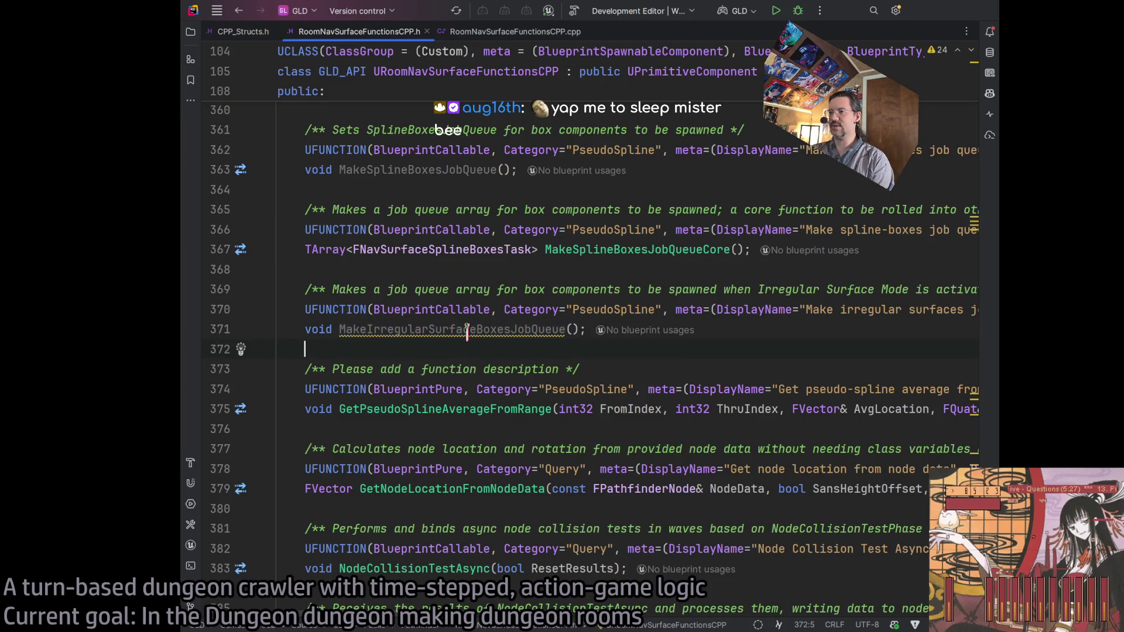
scroll(425, 357, "down", 3)
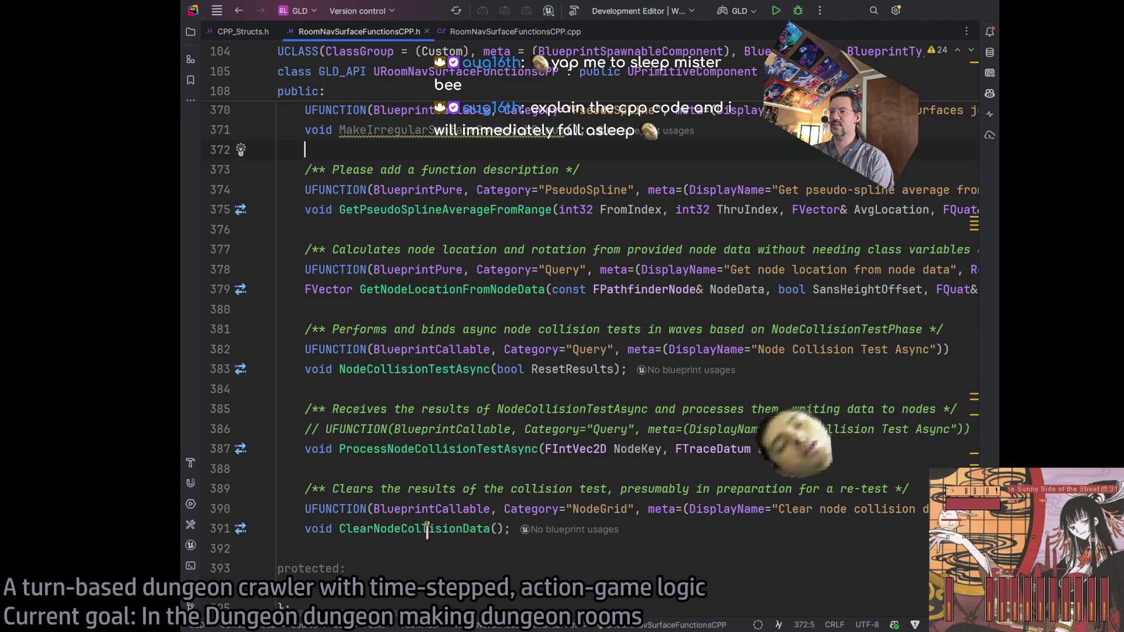
scroll(427, 530, "up", 20)
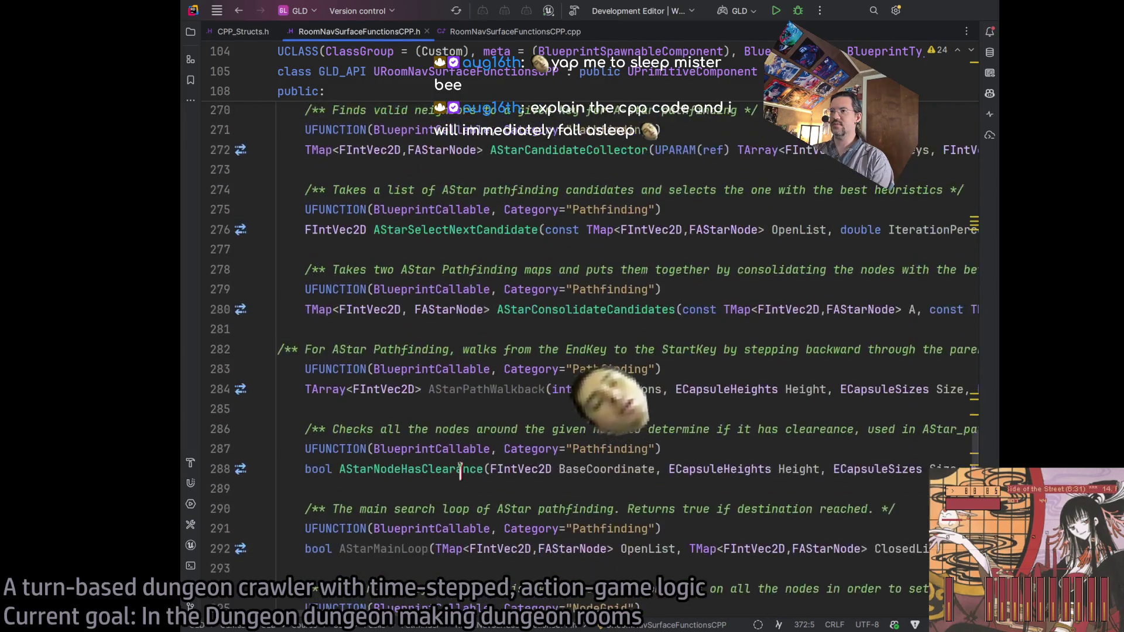
scroll(460, 469, "up", 3)
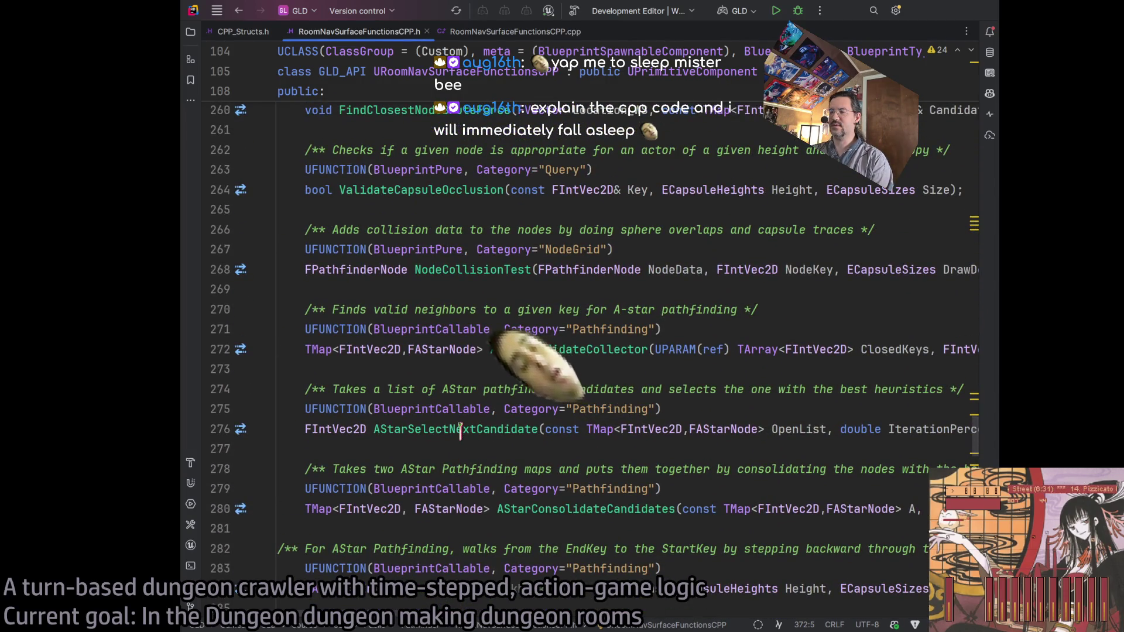
scroll(460, 430, "up", 5)
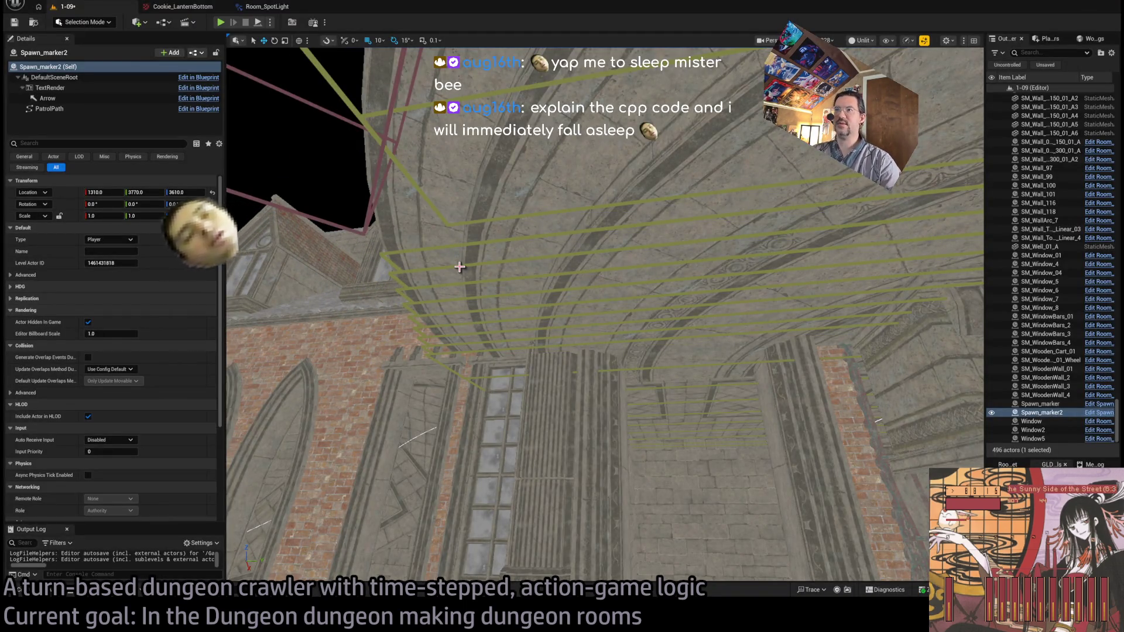
Open the Room_nav_surface Blueprint from Room_nav_surface2 with Ctrl+E and close extra graph tabs
left_click(498, 219)
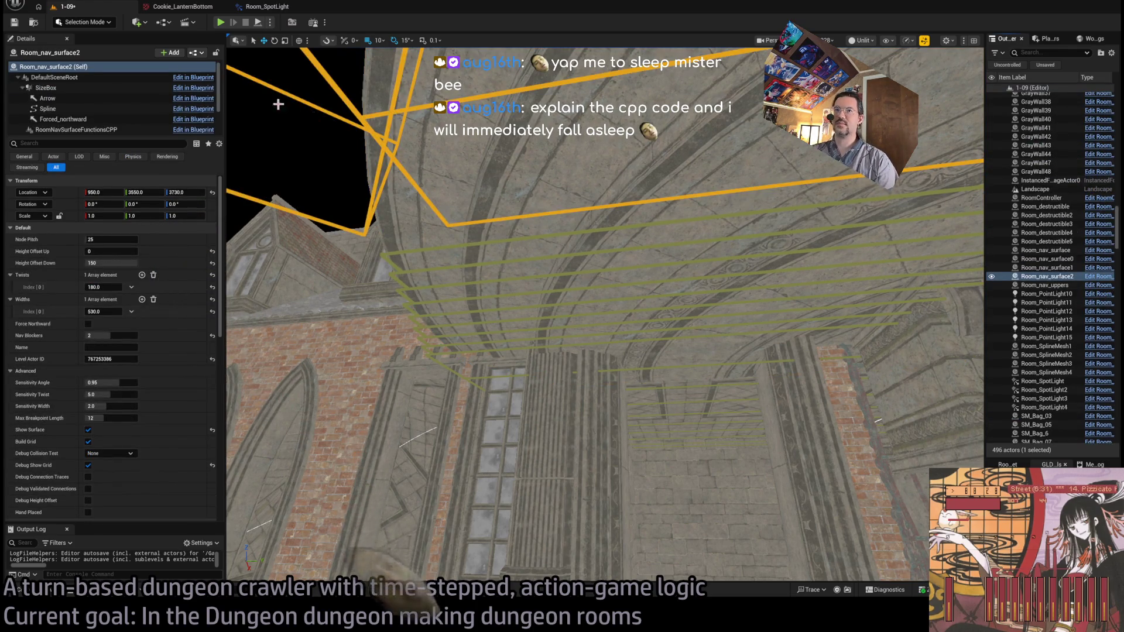
key("ctrl+e")
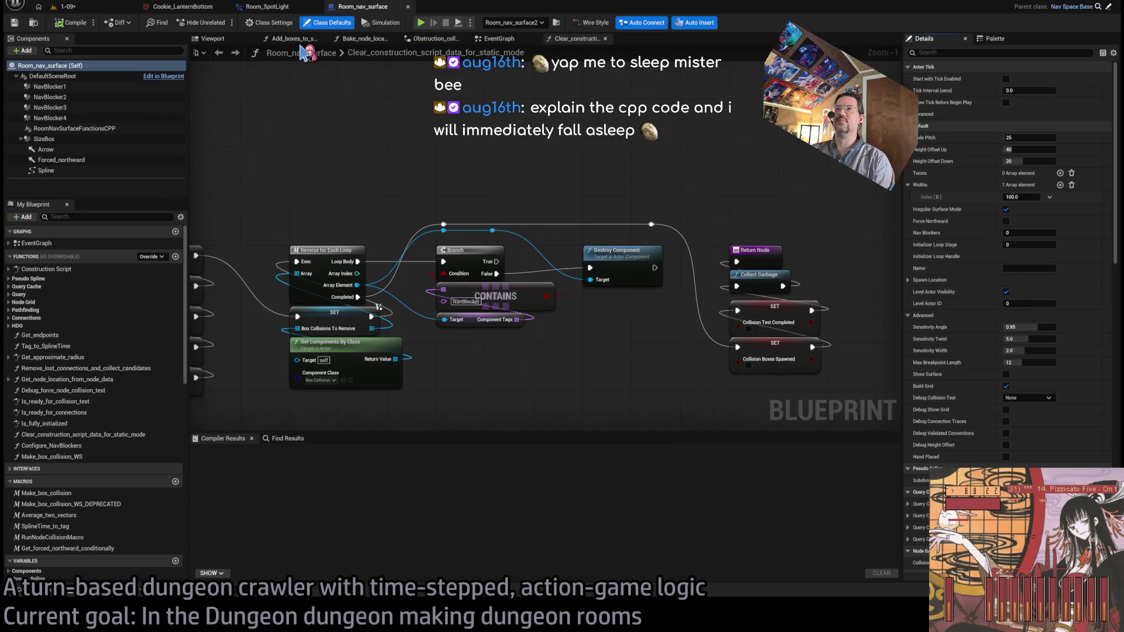
middle_click(310, 39)
middle_click(310, 39)
middle_click(310, 39)
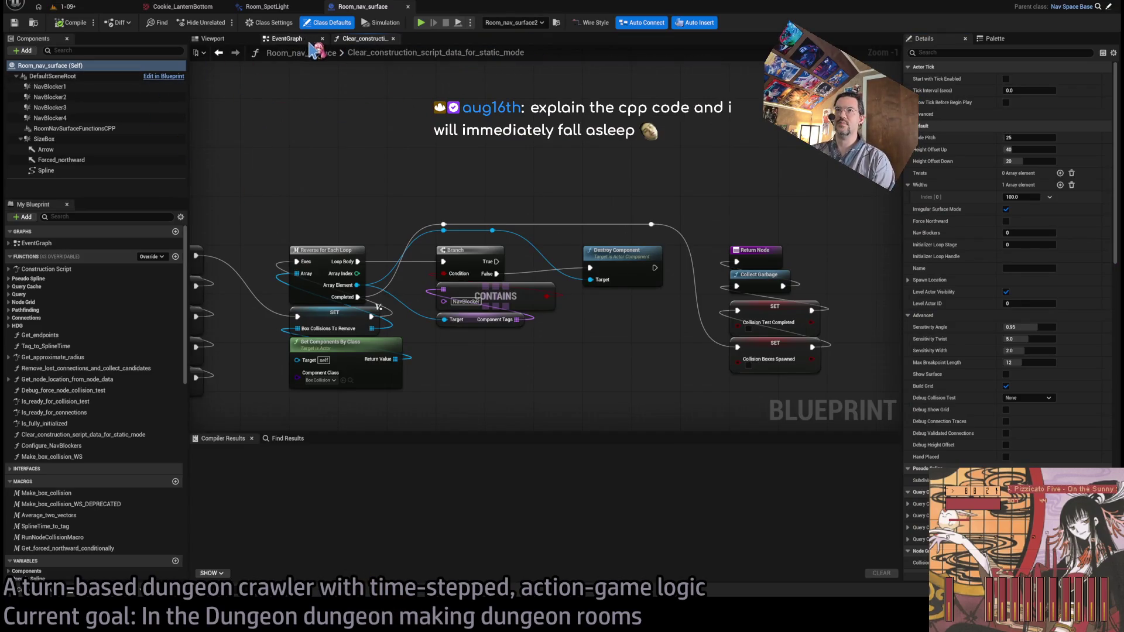
middle_click(362, 39)
Filter functions by 'tr', then open Traverse_NavSpace, Query_NavSpace and Query_nav_surface graphs
left_click(98, 217)
type("traverse")
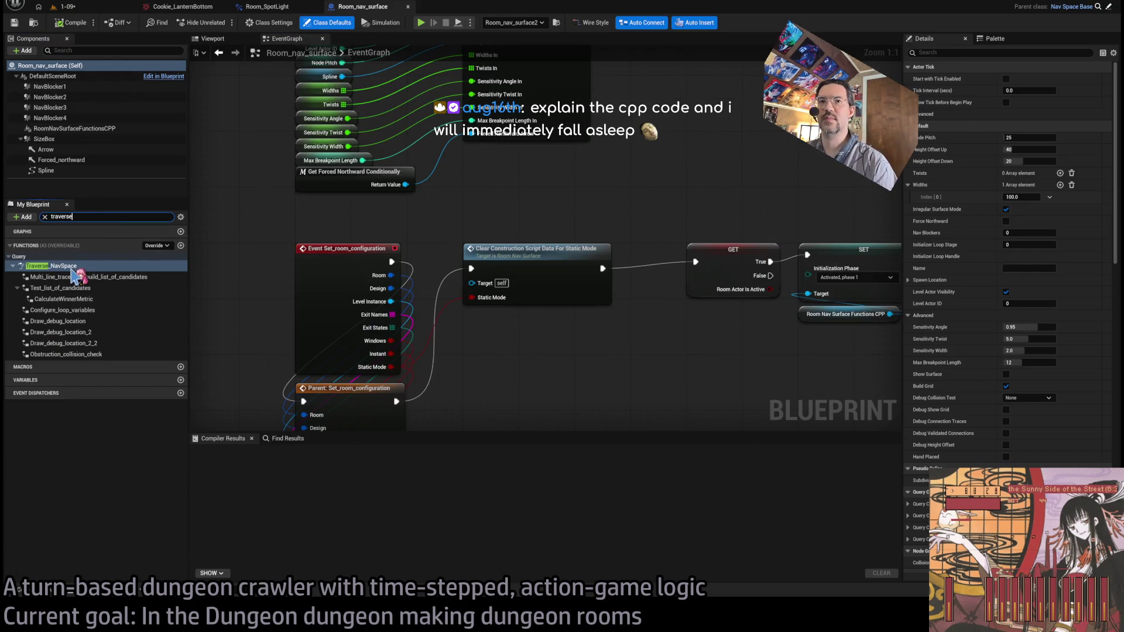
double_click(70, 267)
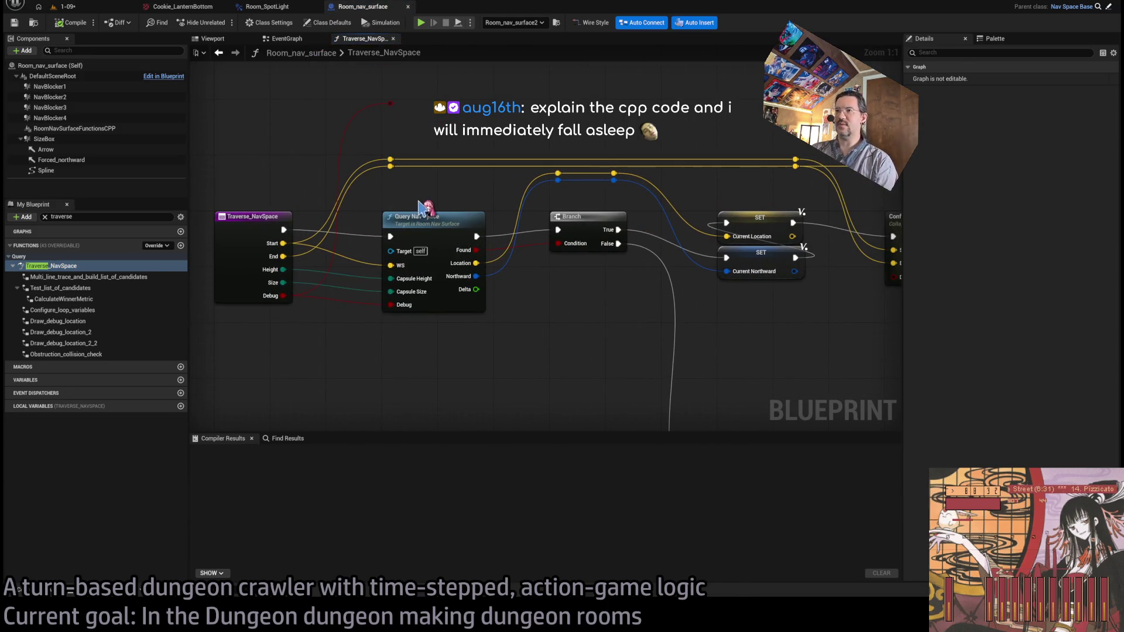
left_click(418, 220)
double_click(419, 220)
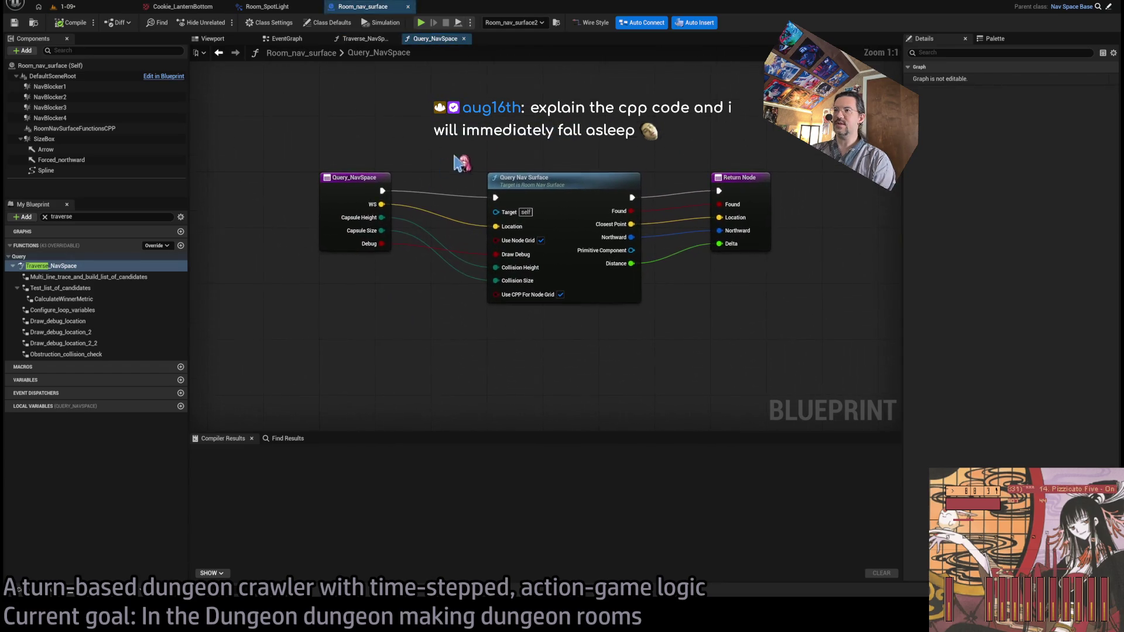
double_click(548, 186)
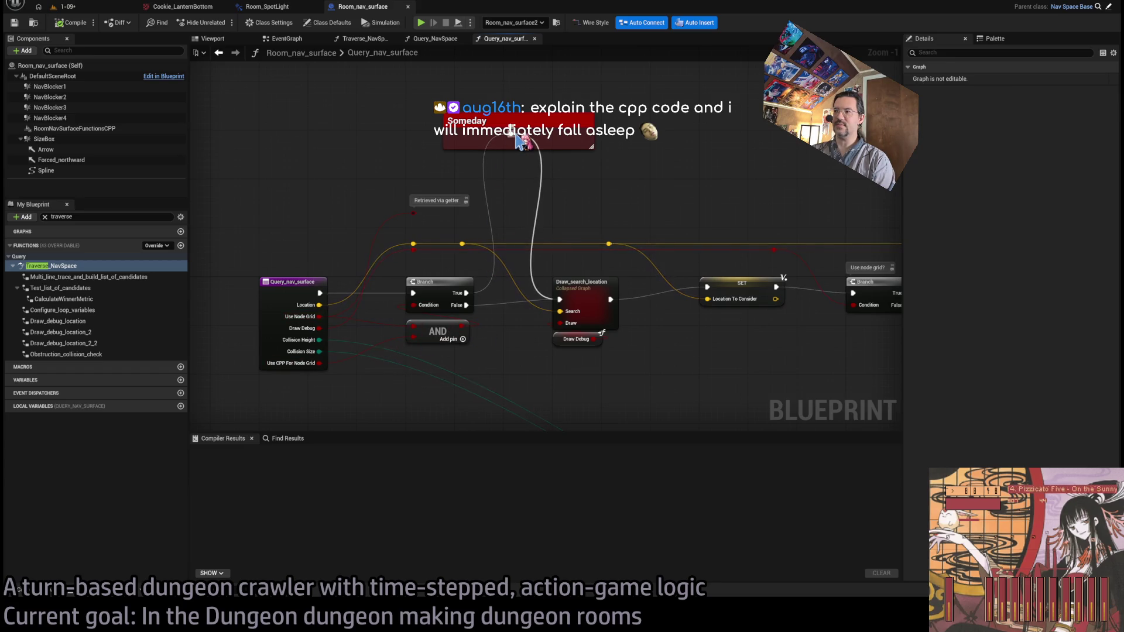
Pan through the Query_nav_surface graph, inspecting the Someday comment, Draw_search_location and Branch nodes
mouse_move(673, 168)
left_mouse_down()
mouse_move(616, 170)
mouse_move(471, 290)
left_mouse_up()
left_click(410, 143)
left_click(434, 316)
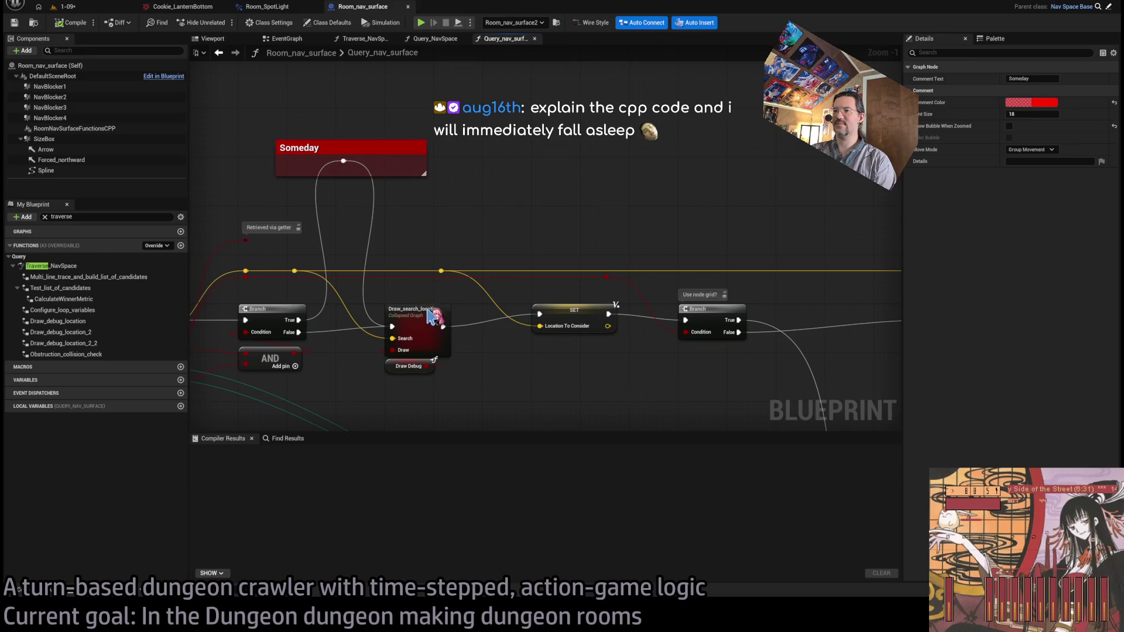
left_click_drag(445, 349, 386, 345)
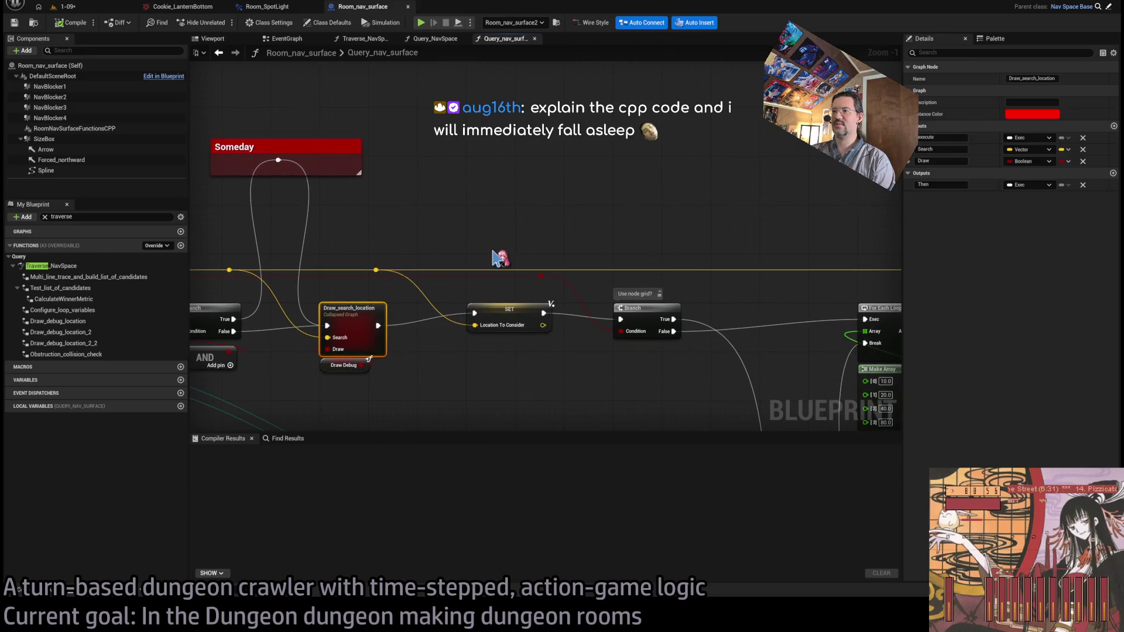
scroll(622, 243, "down", 1)
left_click_drag(622, 244, 504, 231)
left_click(504, 231)
scroll(550, 248, "down", 1)
scroll(454, 258, "down", 2)
scroll(454, 261, "up", 2)
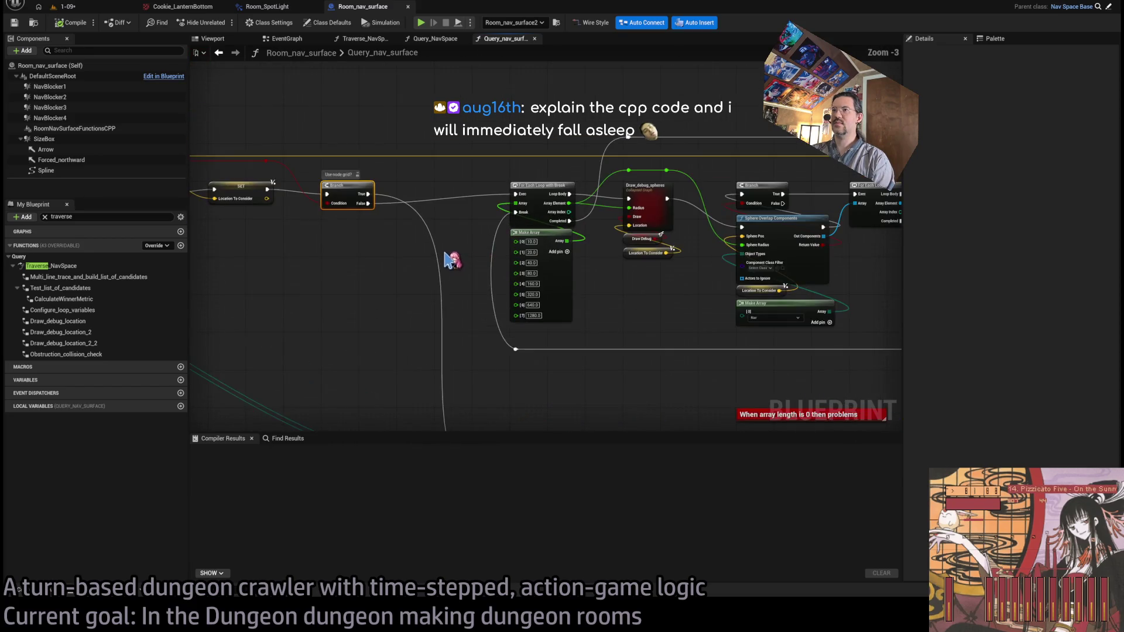
Open the Find Closest Node To World Location graph and jump to its C++ source
mouse_move(508, 360)
left_mouse_down()
mouse_move(363, 293)
mouse_move(213, 273)
mouse_move(696, 296)
mouse_move(525, 294)
mouse_move(539, 250)
mouse_move(438, 233)
left_mouse_up()
scroll(519, 293, "up", 2)
left_click_drag(576, 195, 414, 164)
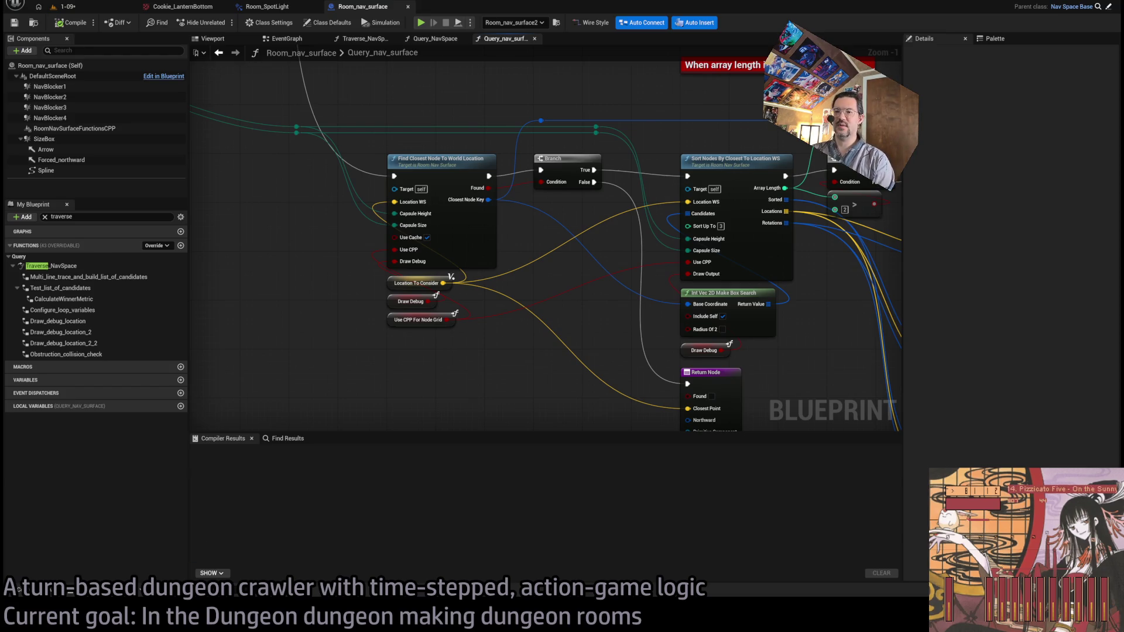
left_click(411, 193)
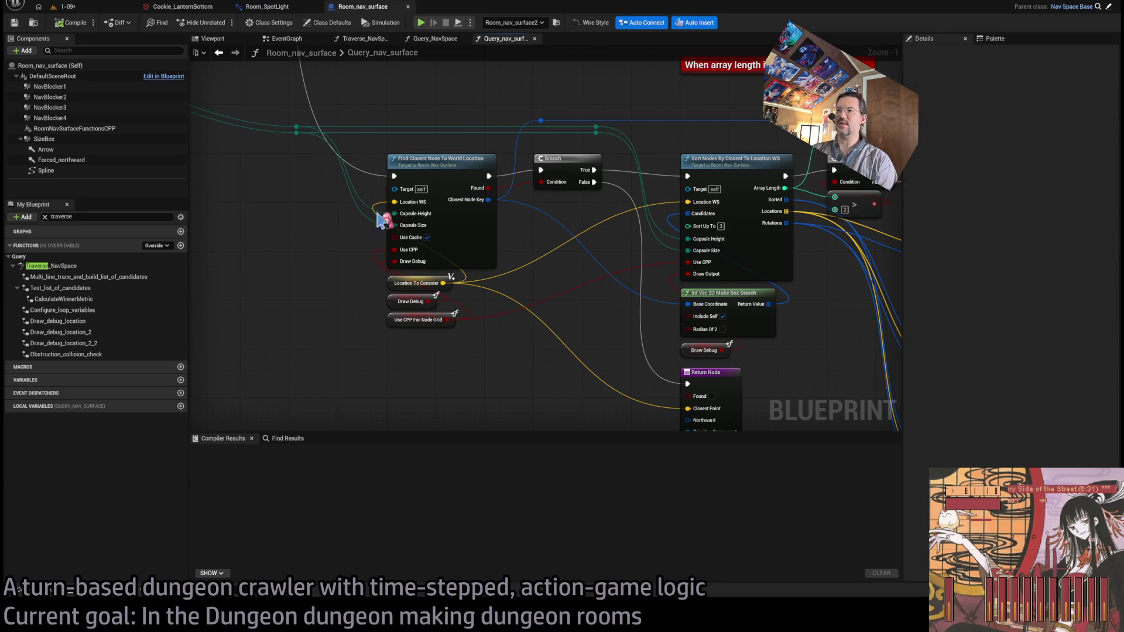
double_click(451, 173)
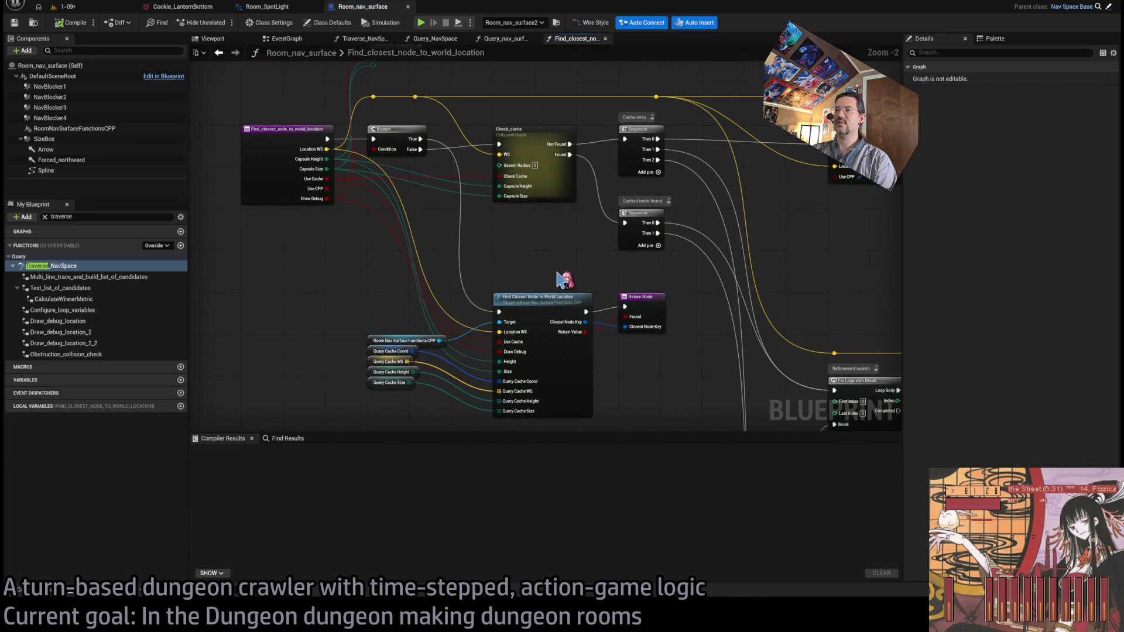
double_click(552, 299)
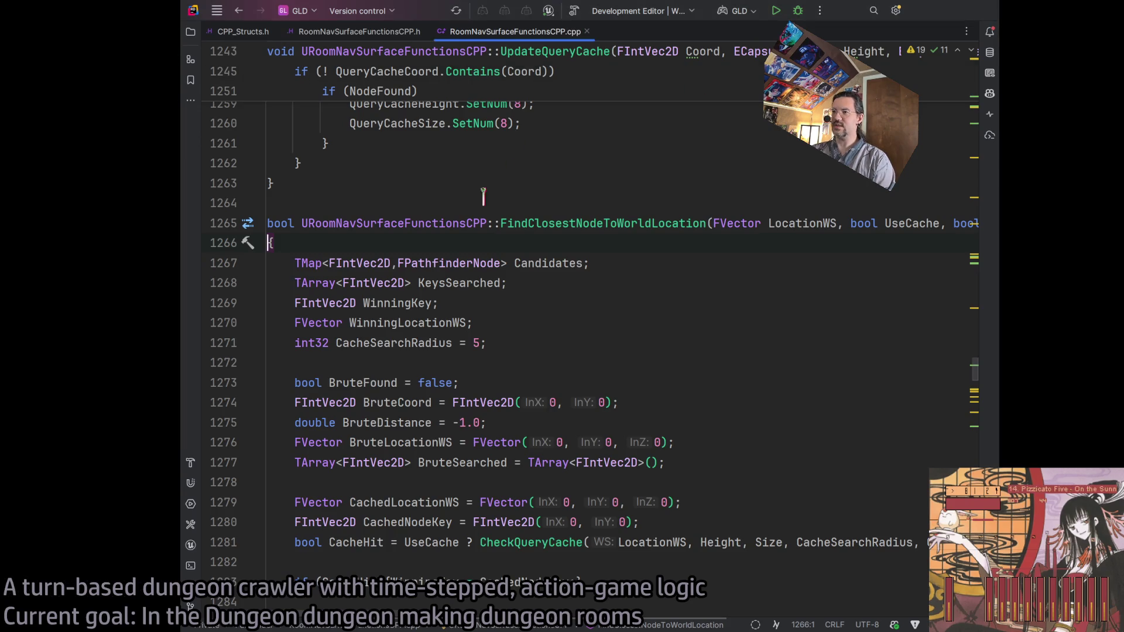
scroll(464, 287, "down", 3)
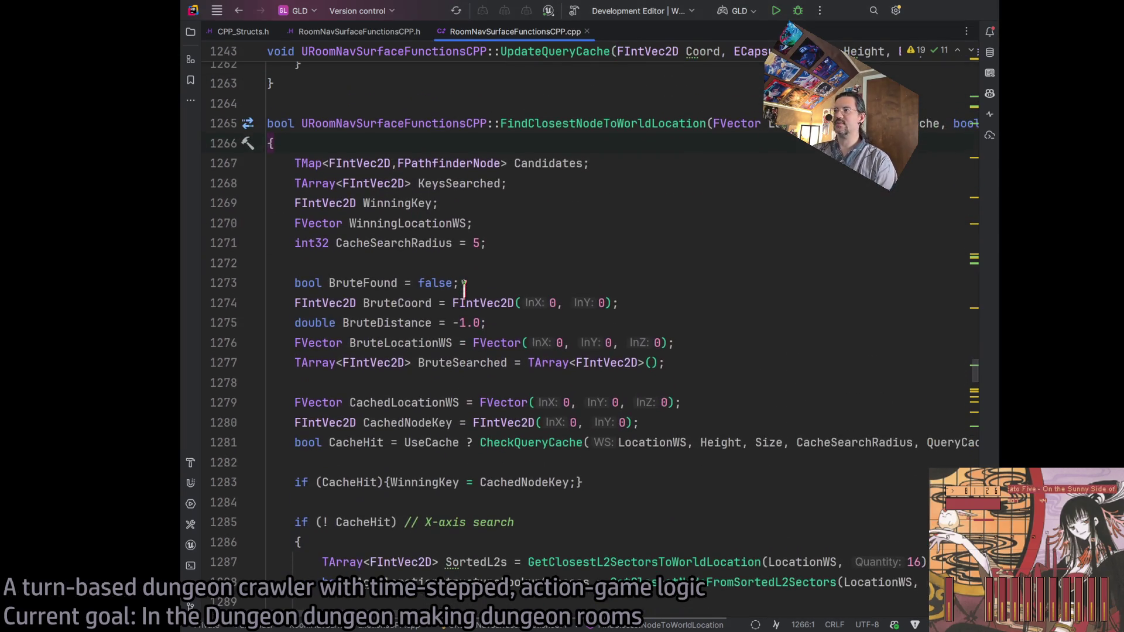
double_click(537, 163)
double_click(498, 183)
double_click(417, 203)
double_click(412, 243)
double_click(421, 223)
double_click(413, 203)
double_click(413, 223)
double_click(413, 243)
double_click(413, 302)
scroll(414, 223, "down", 3)
double_click(413, 243)
double_click(450, 263)
scroll(401, 206, "down", 3)
double_click(401, 203)
double_click(398, 223)
double_click(375, 242)
double_click(549, 243)
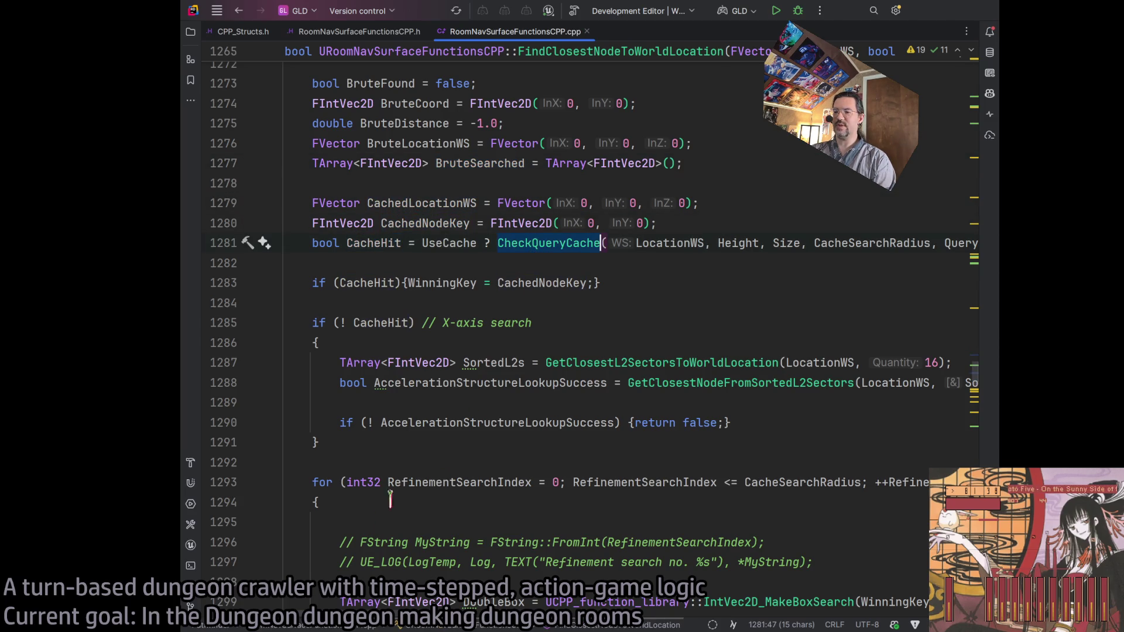
scroll(564, 625, "right", 10)
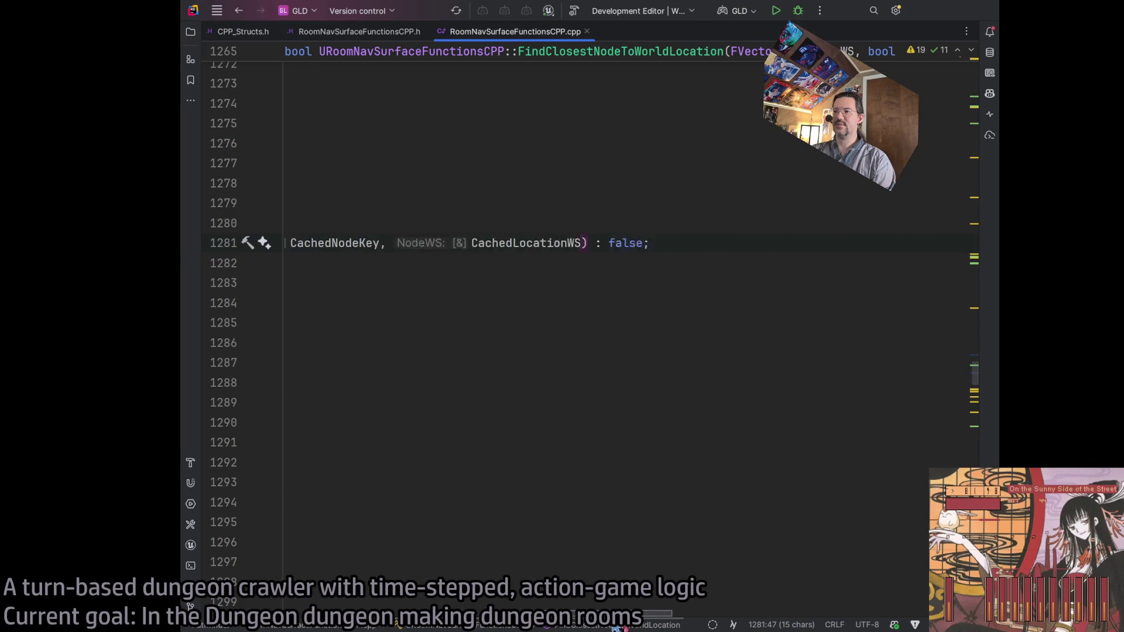
scroll(564, 625, "left", 10)
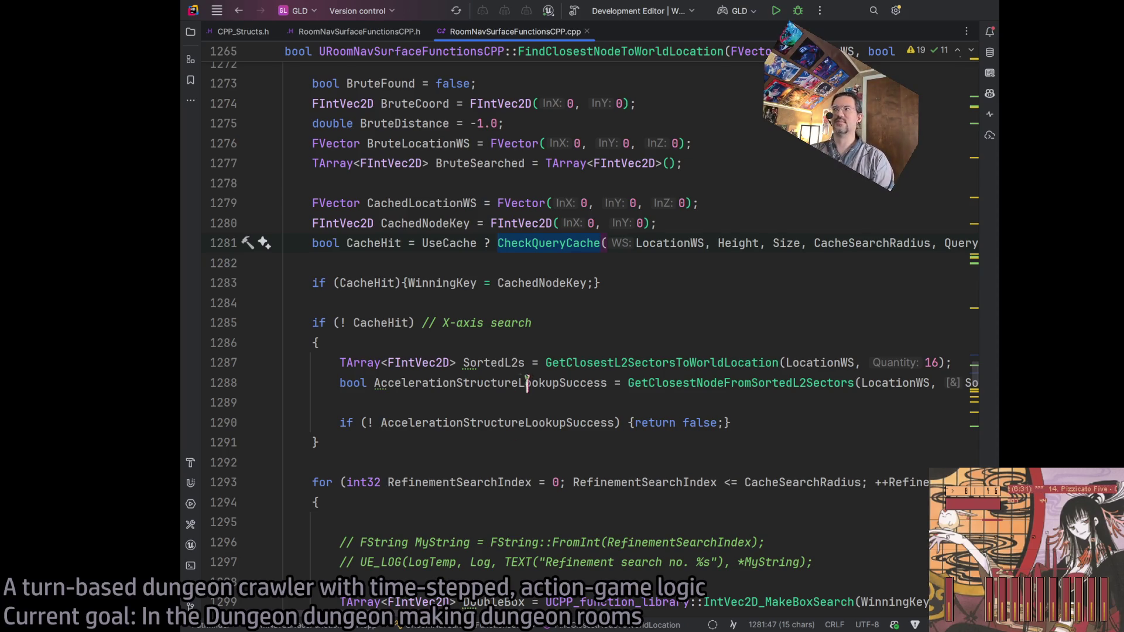
scroll(452, 308, "down", 2)
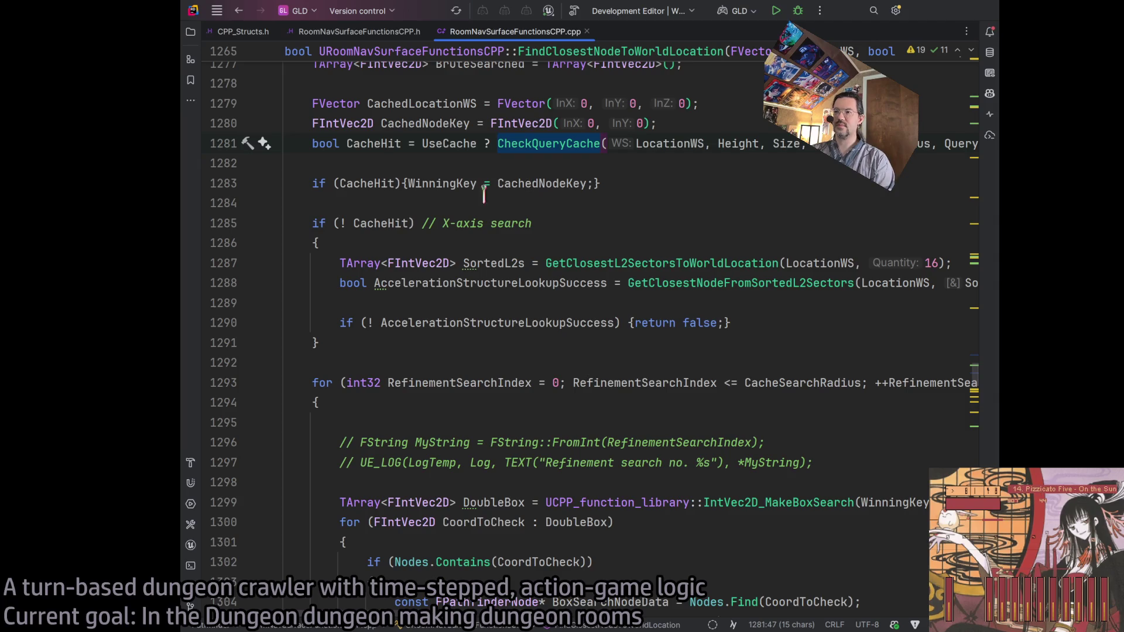
scroll(456, 263, "down", 2)
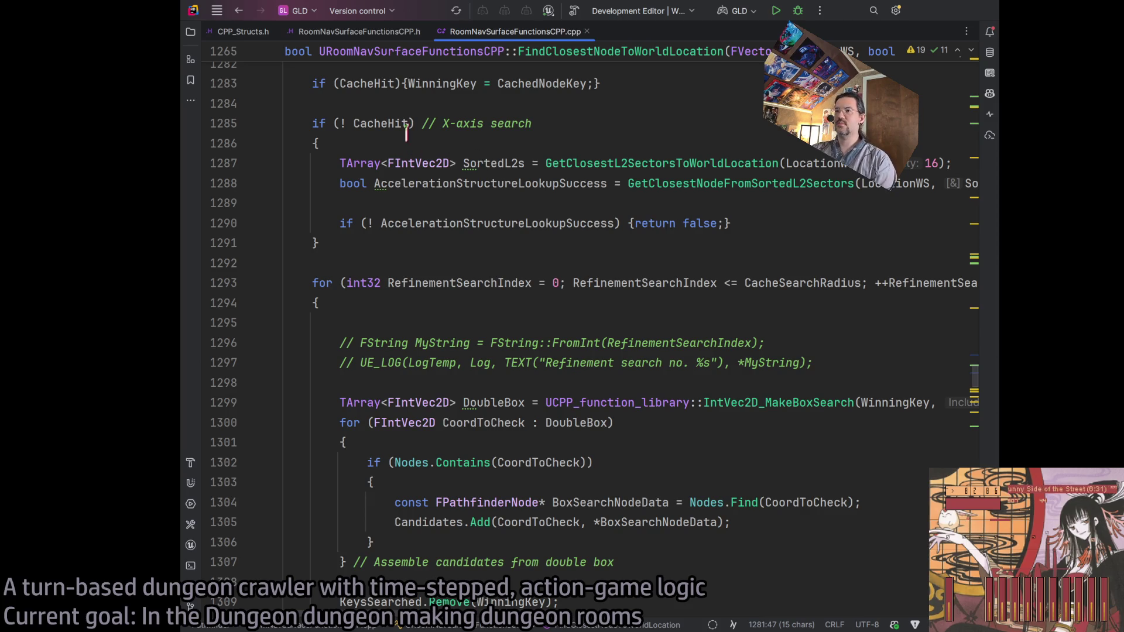
left_click(492, 165)
left_click(484, 183)
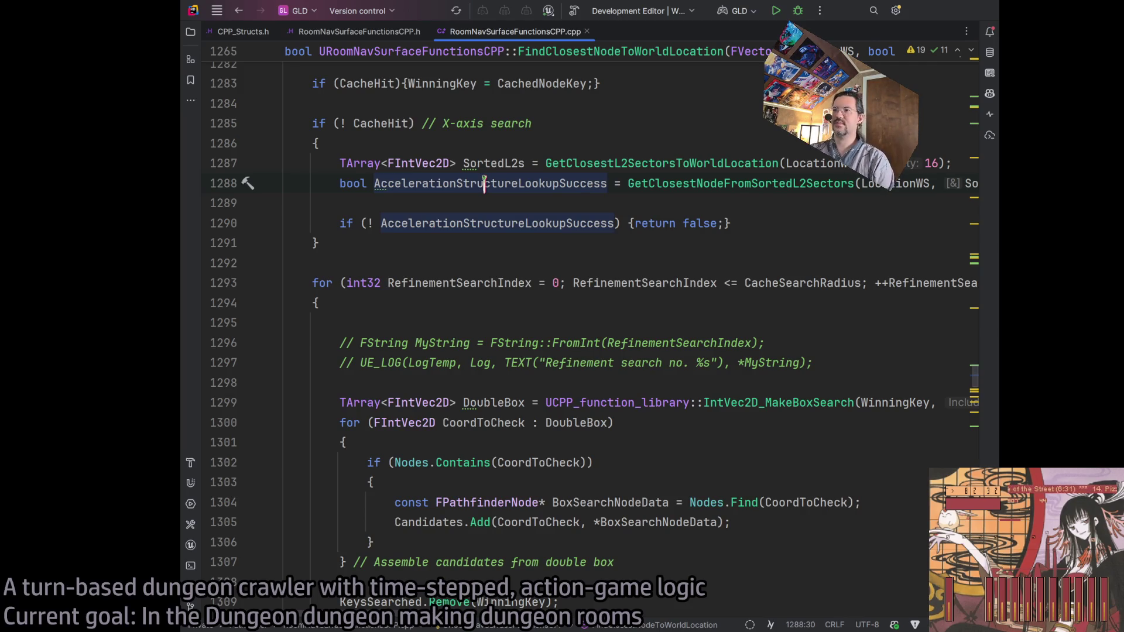
double_click(502, 163)
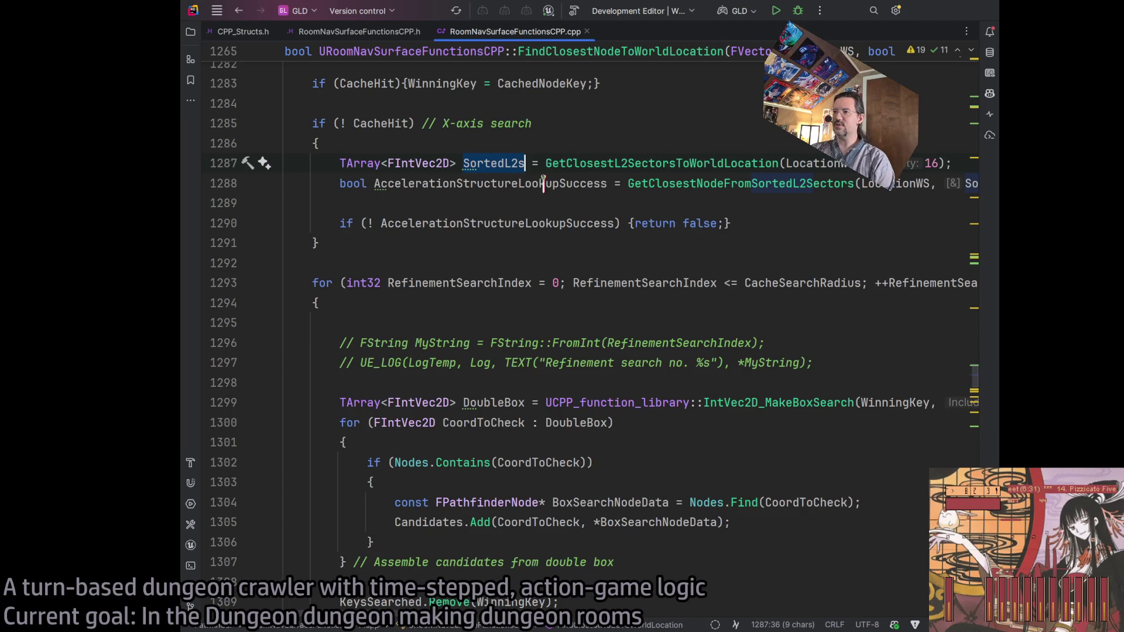
double_click(538, 183)
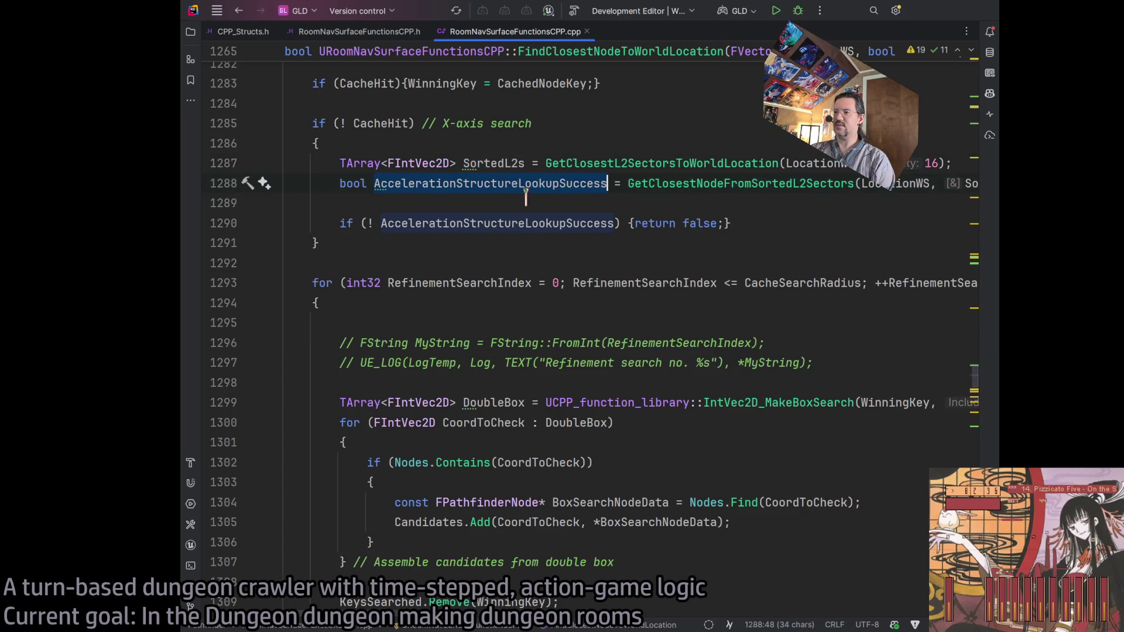
scroll(410, 433, "down", 2)
scroll(480, 351, "up", 2)
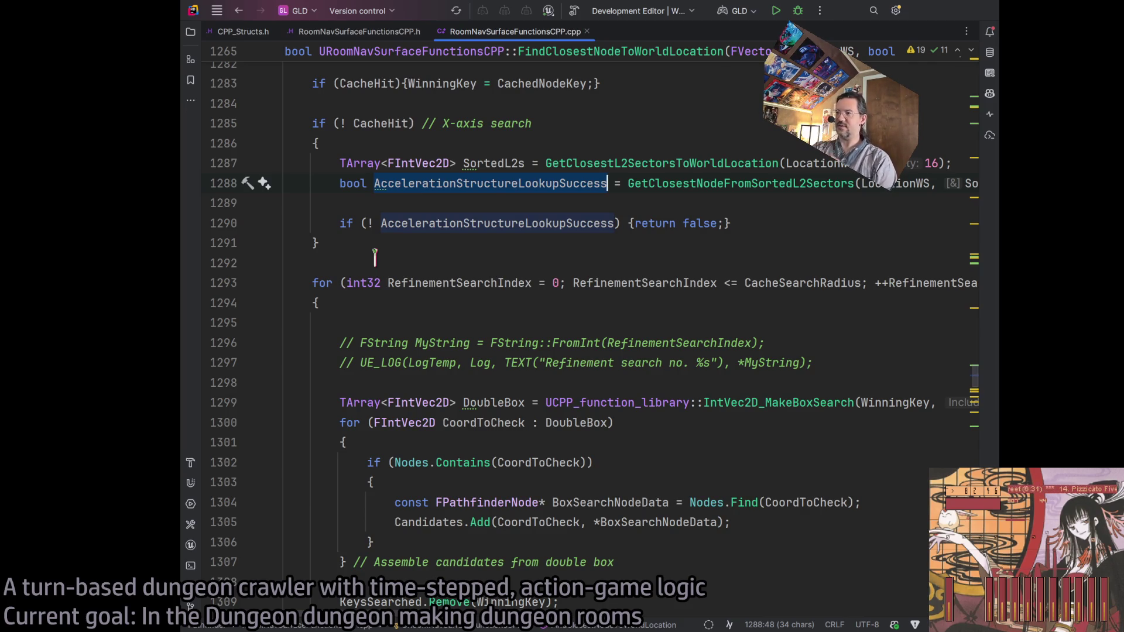
left_click(404, 246)
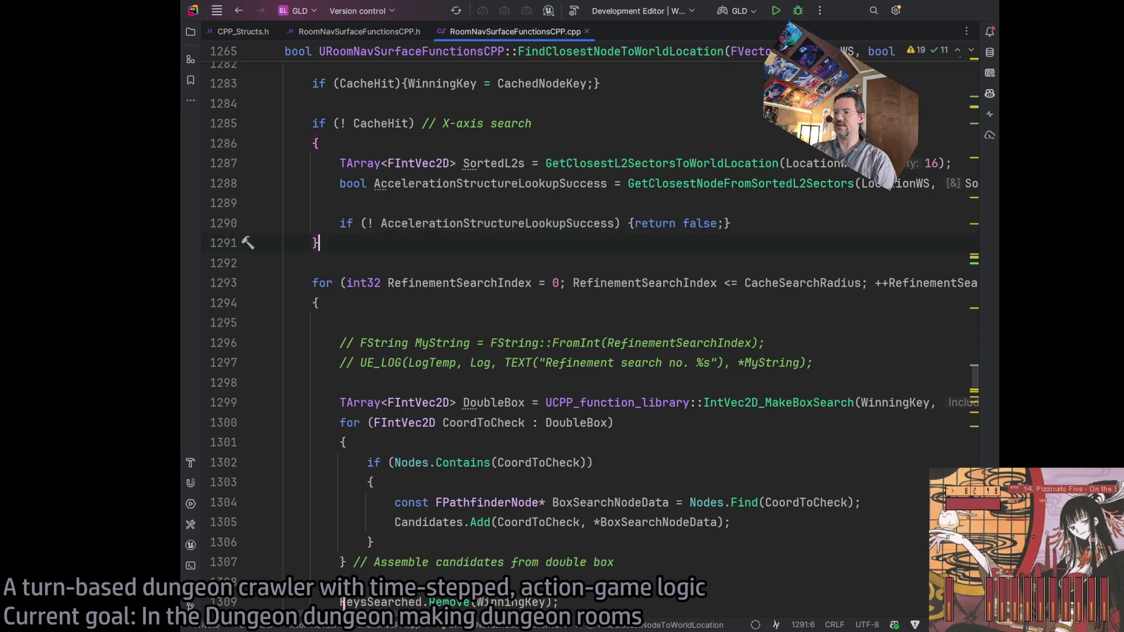
scroll(585, 322, "right", 10)
scroll(585, 322, "left", 8)
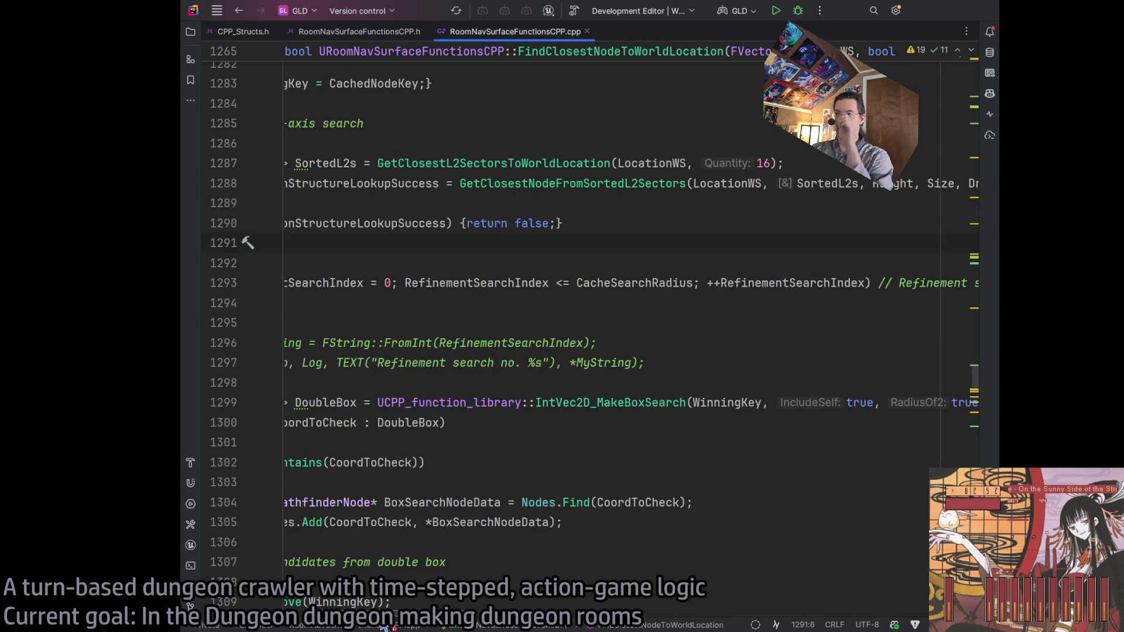
scroll(586, 322, "left", 4)
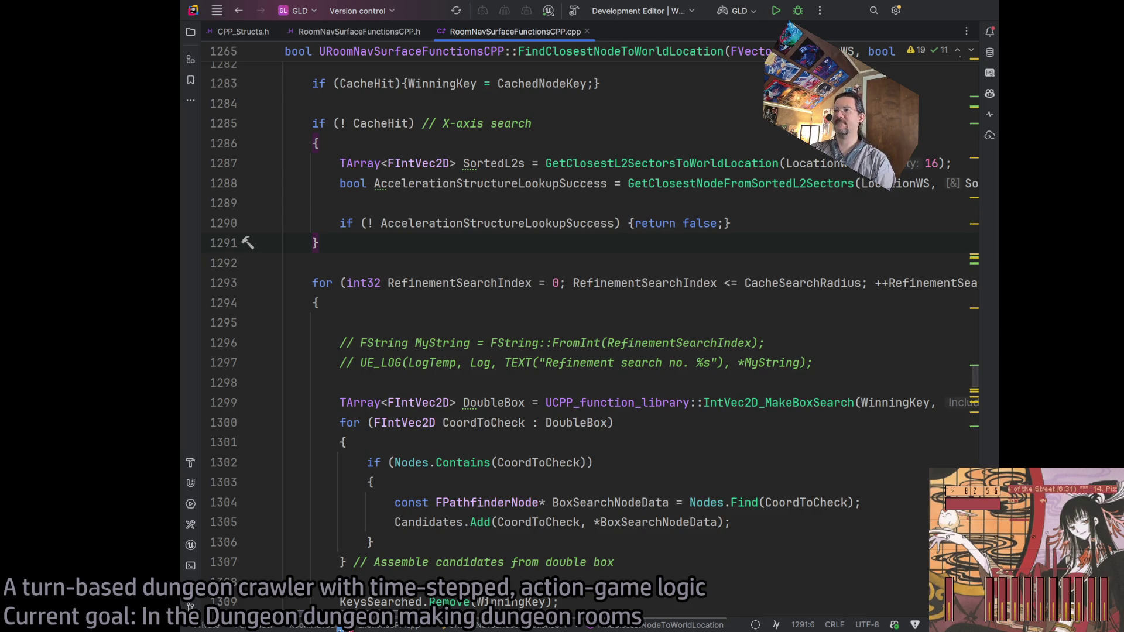
scroll(354, 261, "up", 2)
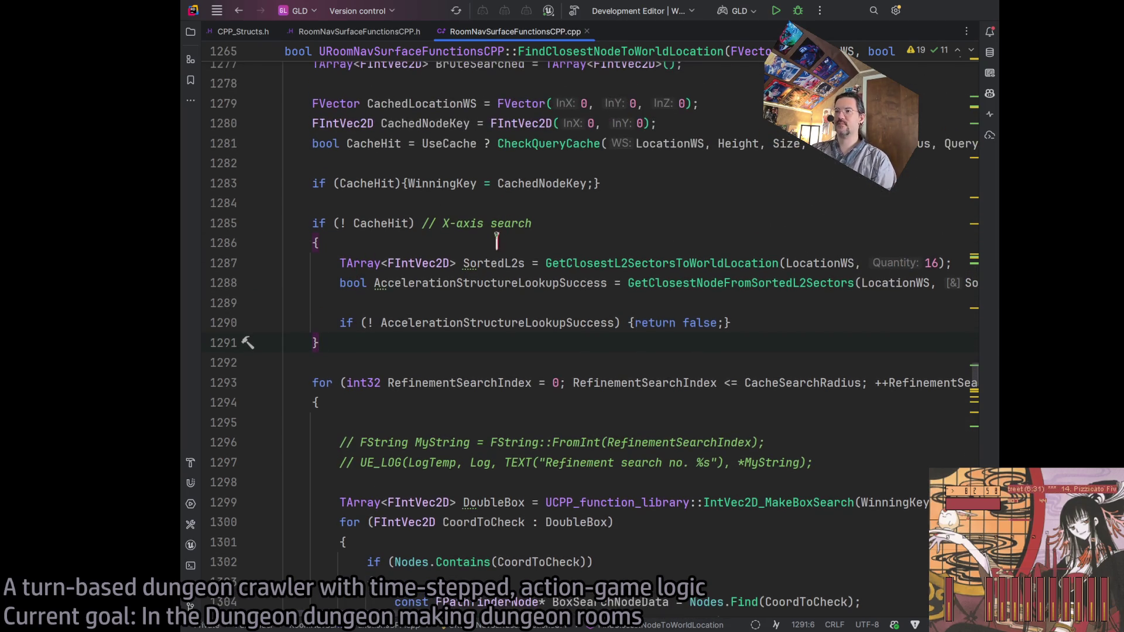
left_click(369, 223)
double_click(369, 223)
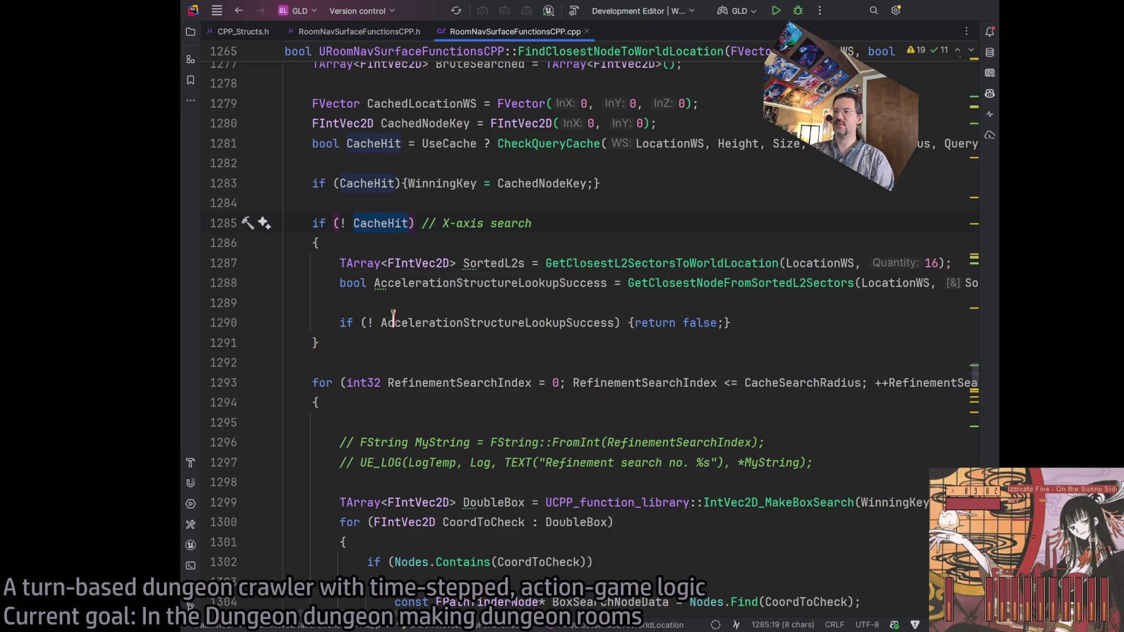
scroll(441, 297, "down", 3)
scroll(467, 284, "up", 3)
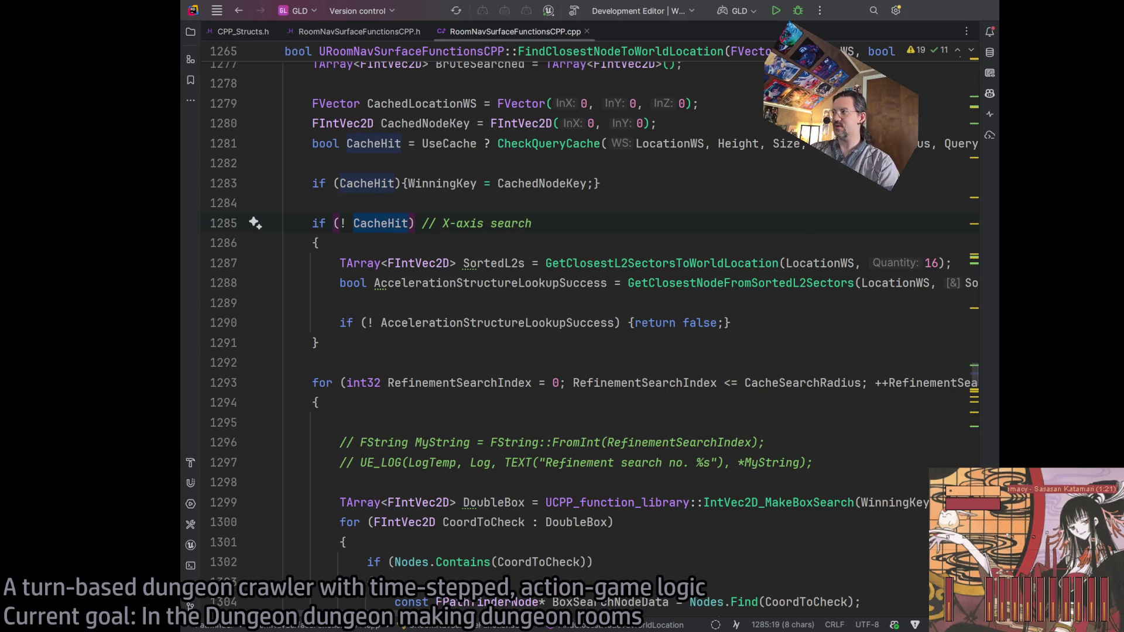
Skip and seek through several background music tracks in the media player
left_click(989, 522)
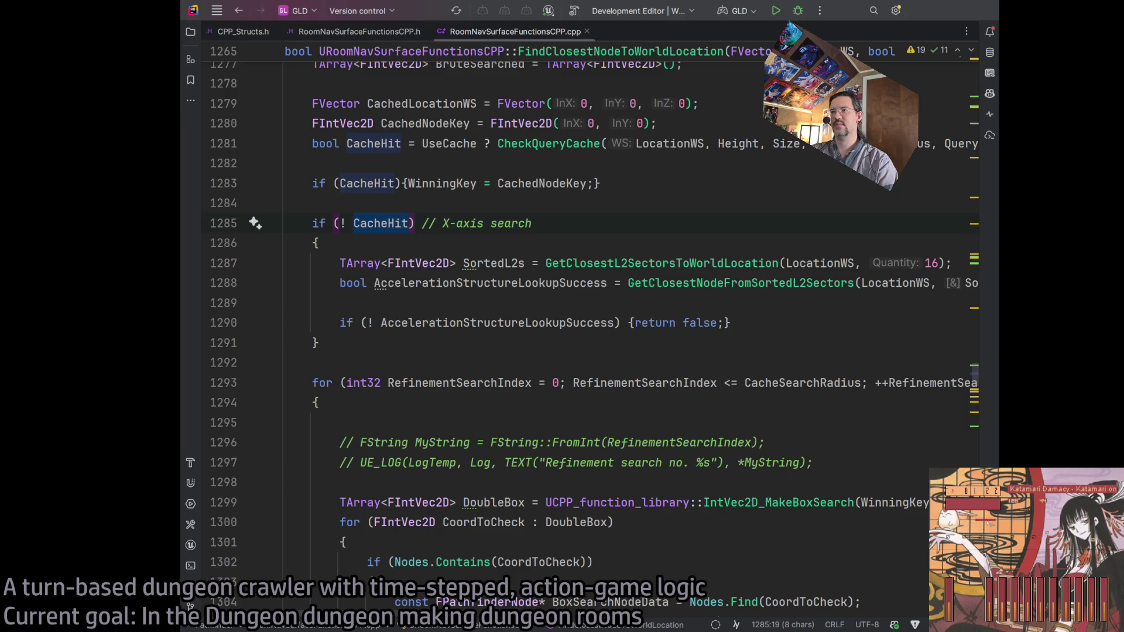
left_click(986, 527)
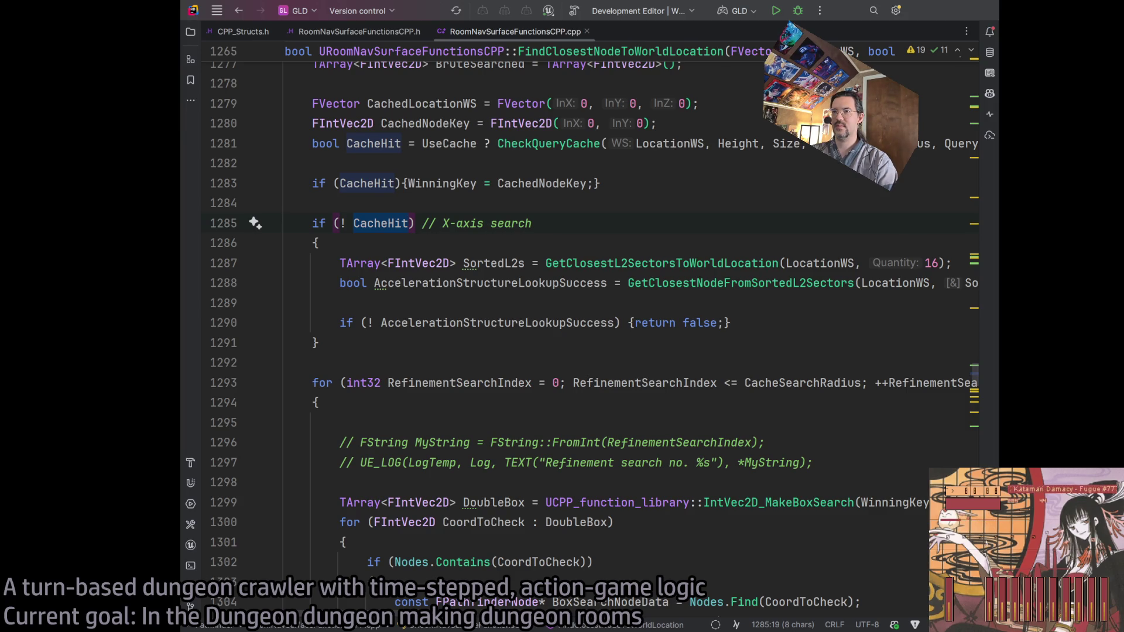
left_click(989, 527)
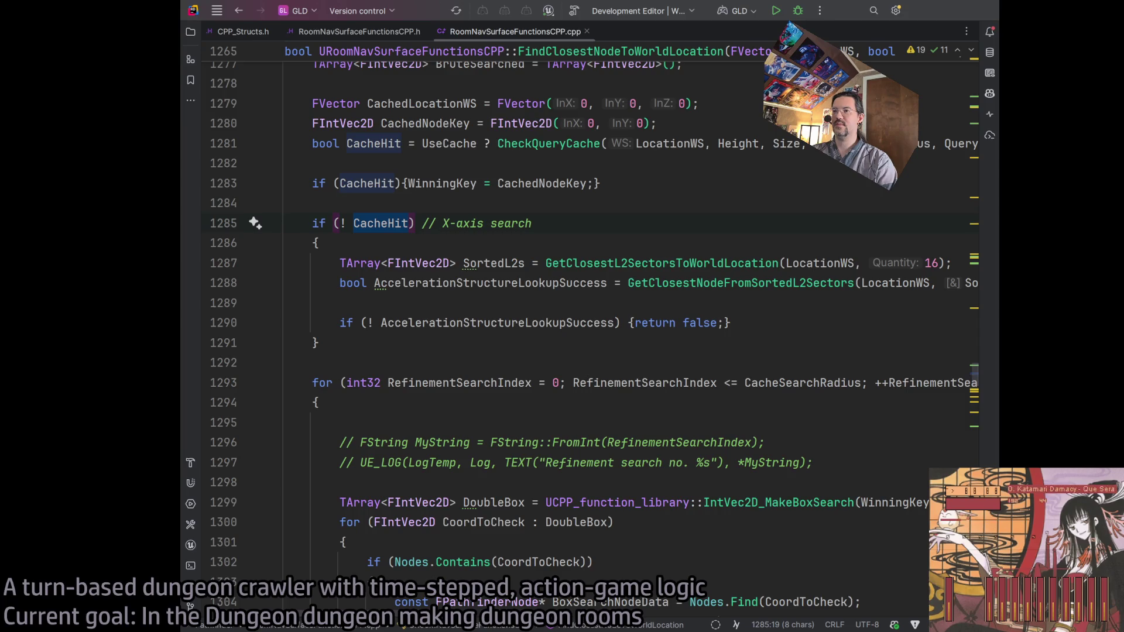
left_click_drag(998, 533, 997, 525)
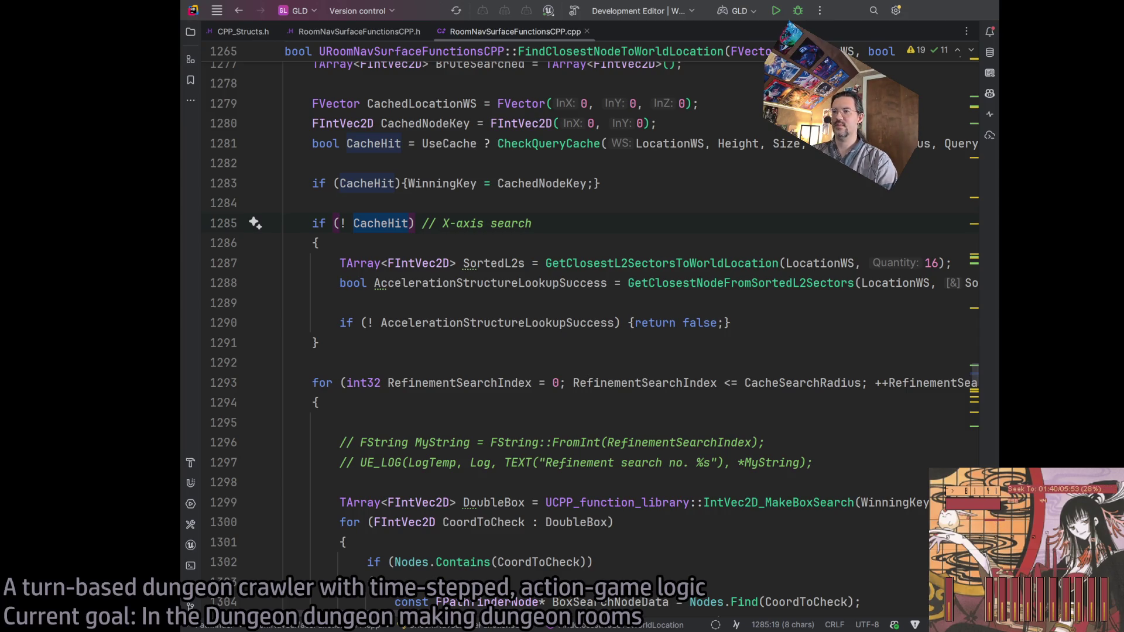
left_click_drag(996, 521, 986, 525)
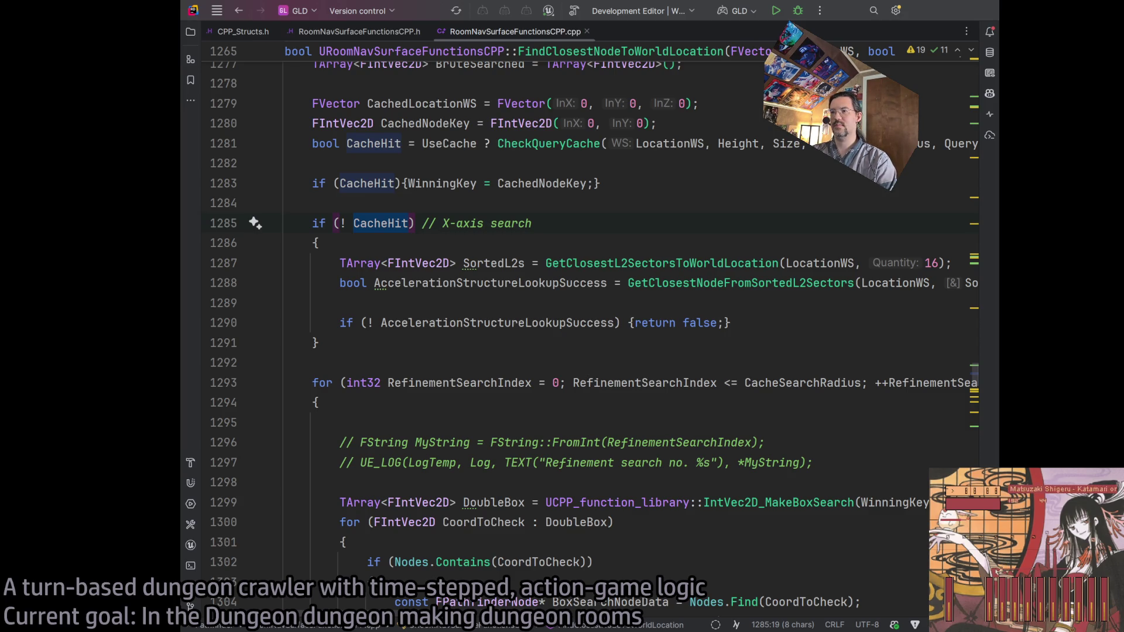
left_click(987, 521)
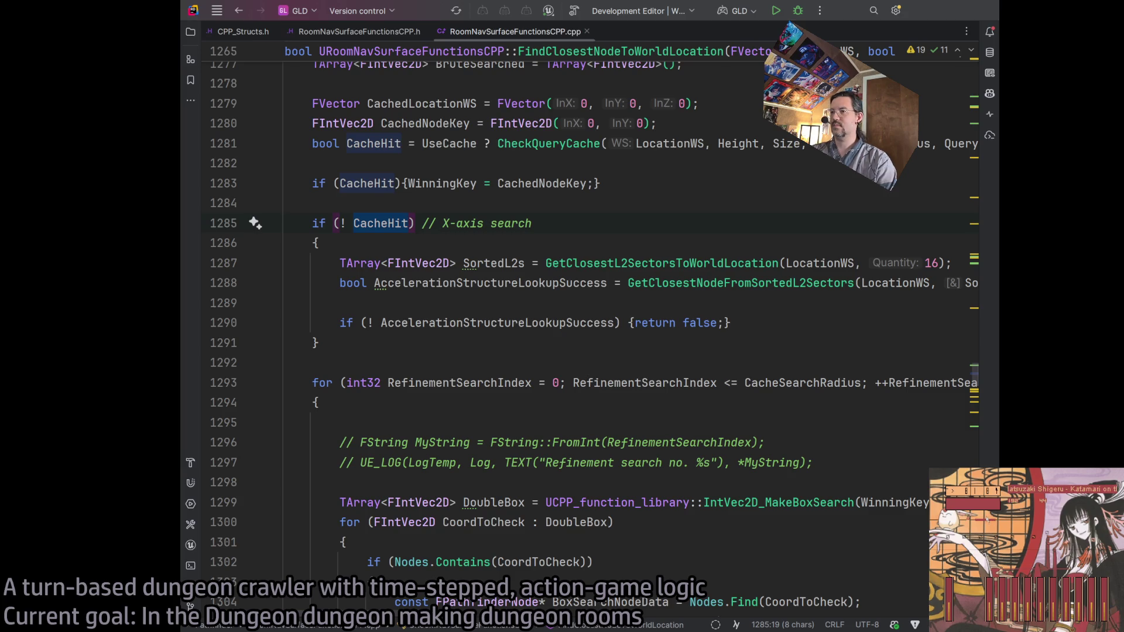
left_click(987, 519)
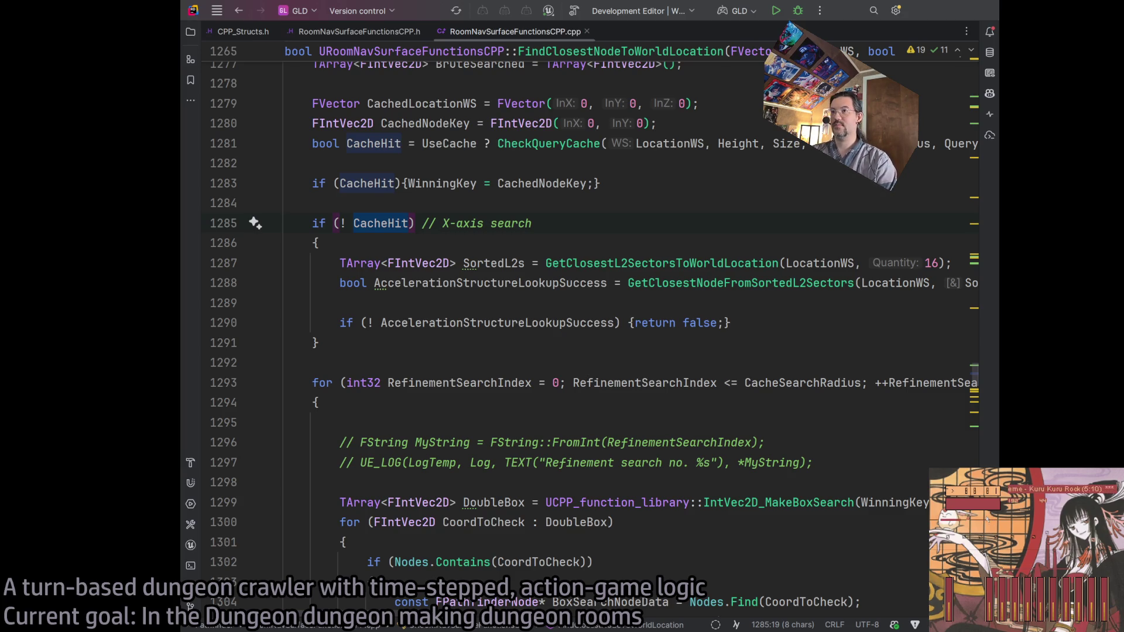
left_click(988, 525)
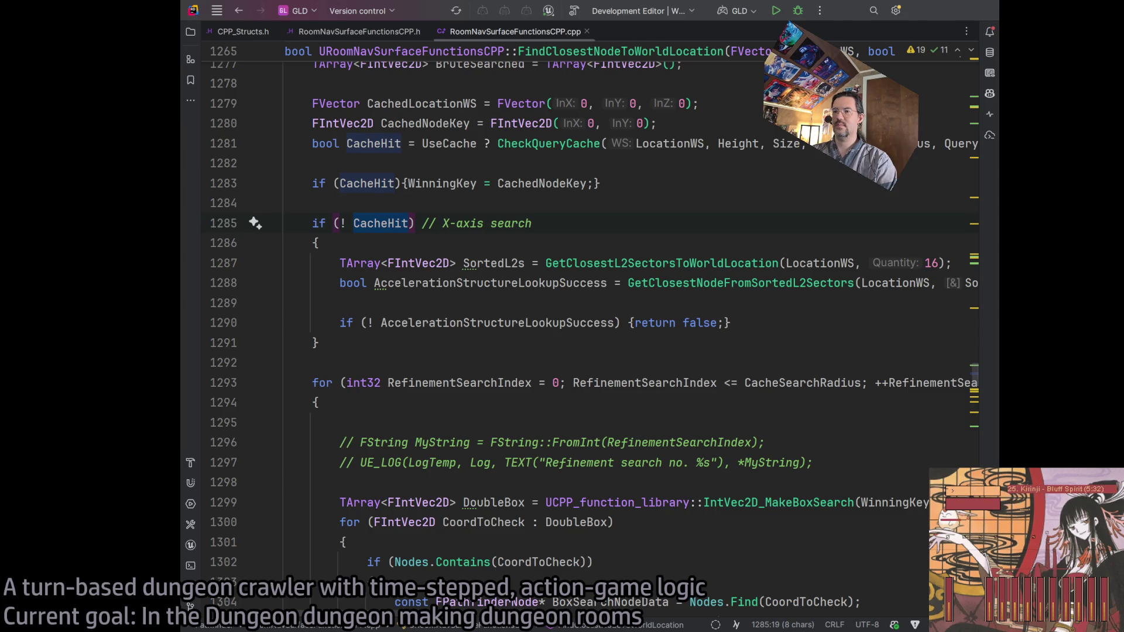
left_click(991, 524)
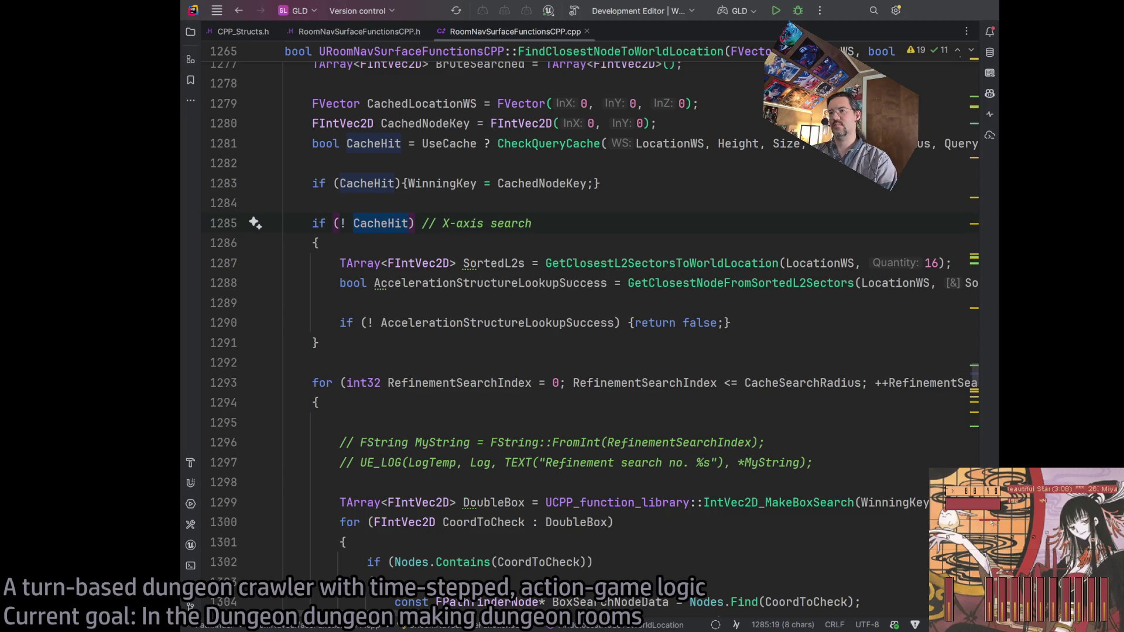
left_click(993, 522)
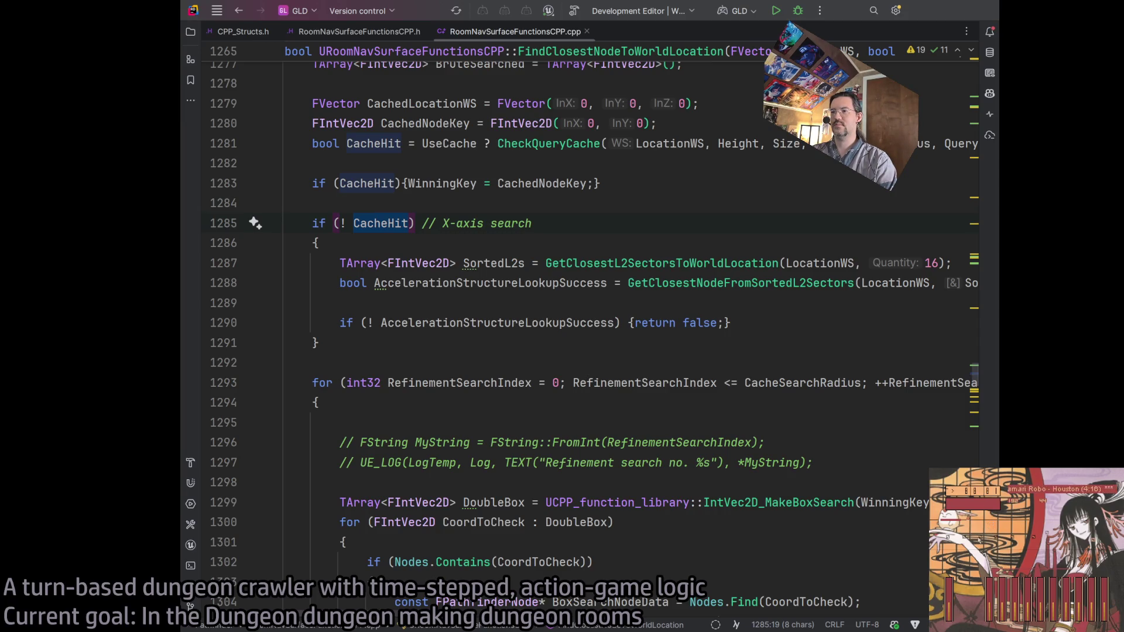
left_click_drag(949, 519, 983, 520)
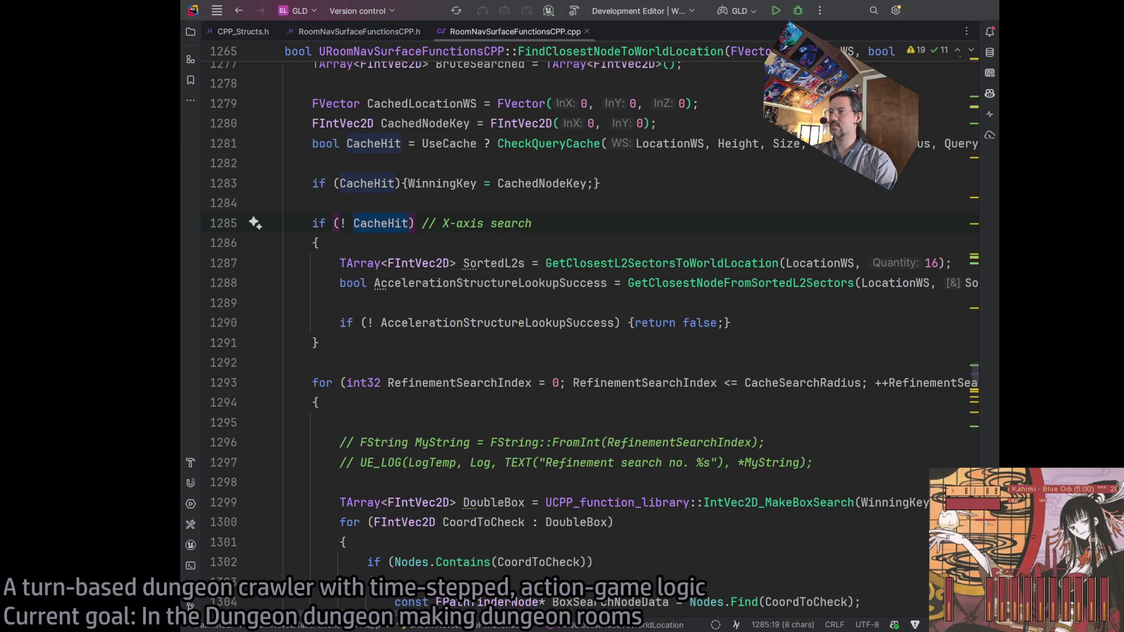
left_click(987, 522)
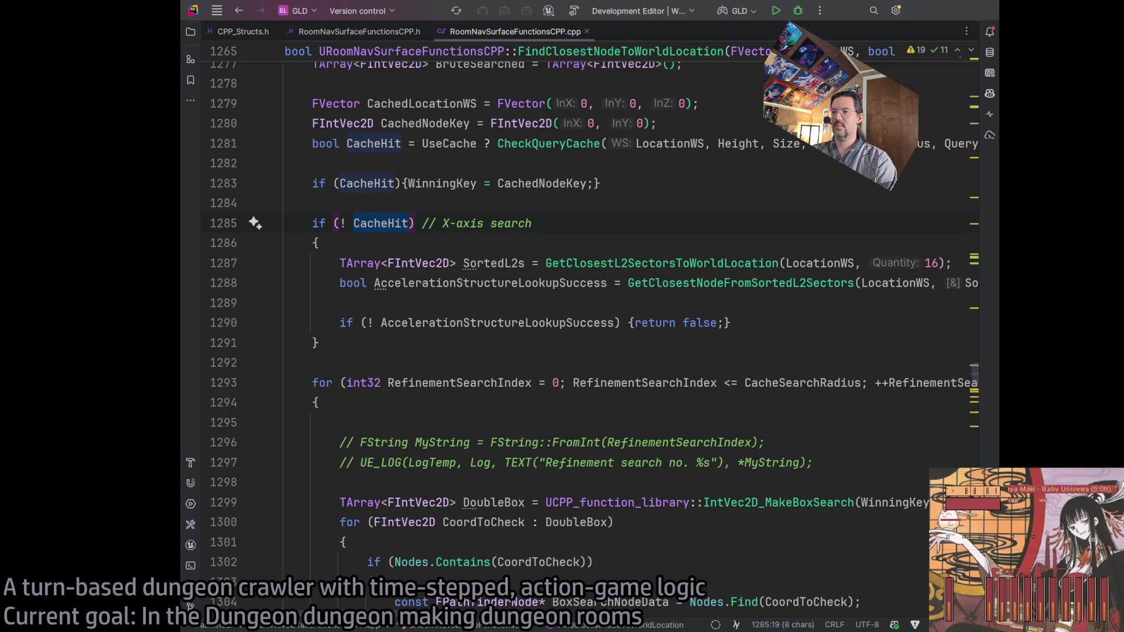
left_click(994, 526)
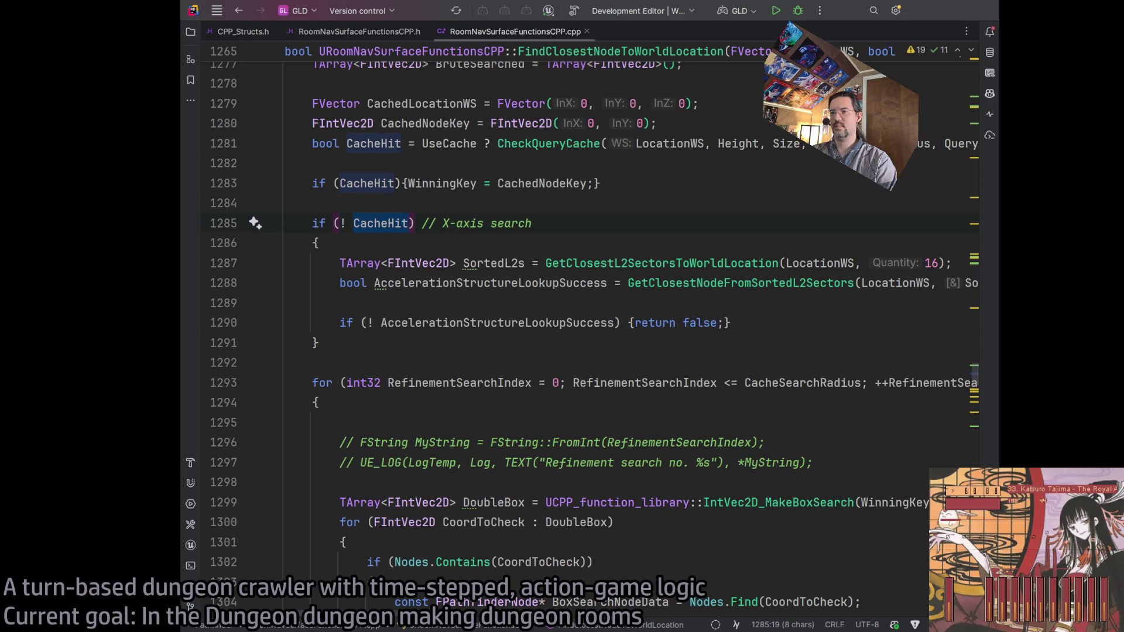
left_click(989, 526)
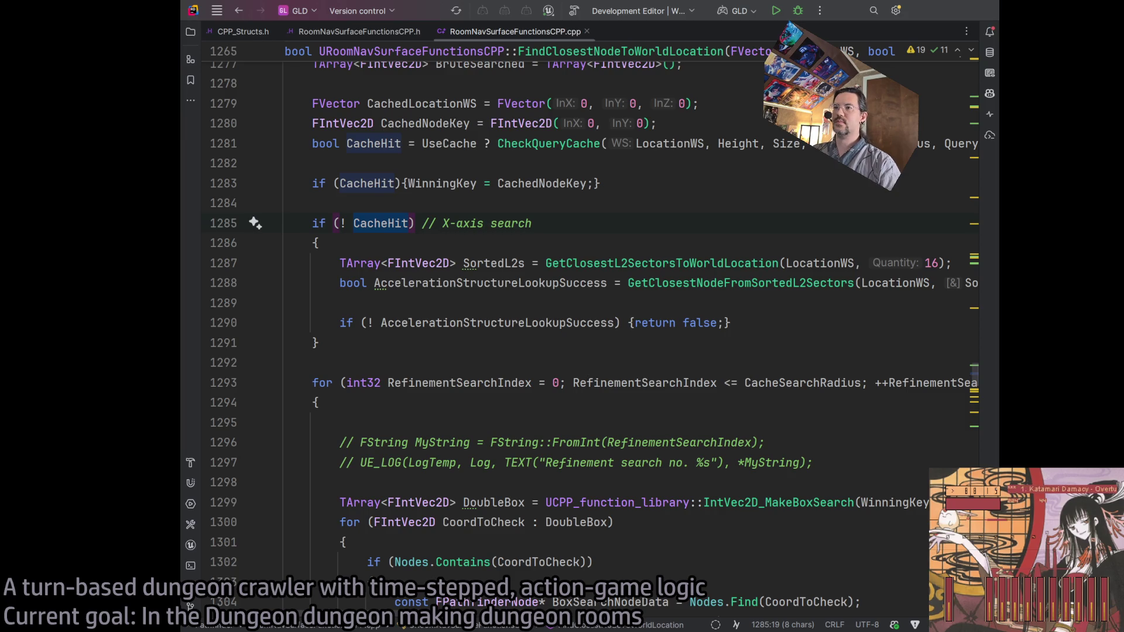
Review the SortedL2s assignment and GetClosestL2SectorsToWorldLocation call on lines 1286–1287
left_click(571, 242)
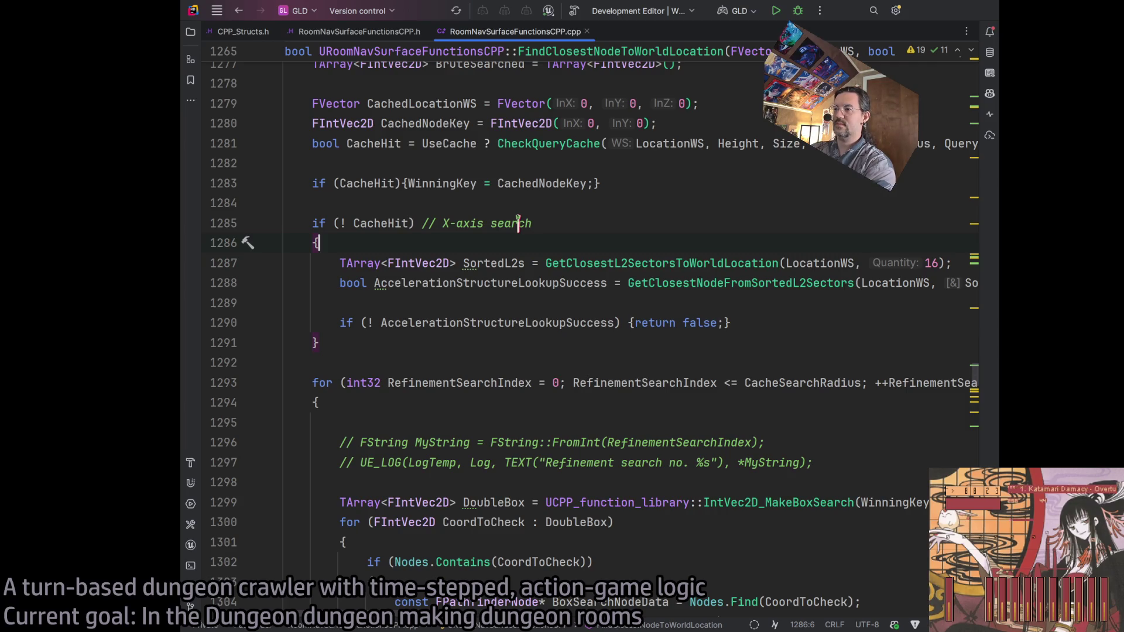
scroll(532, 278, "down", 3)
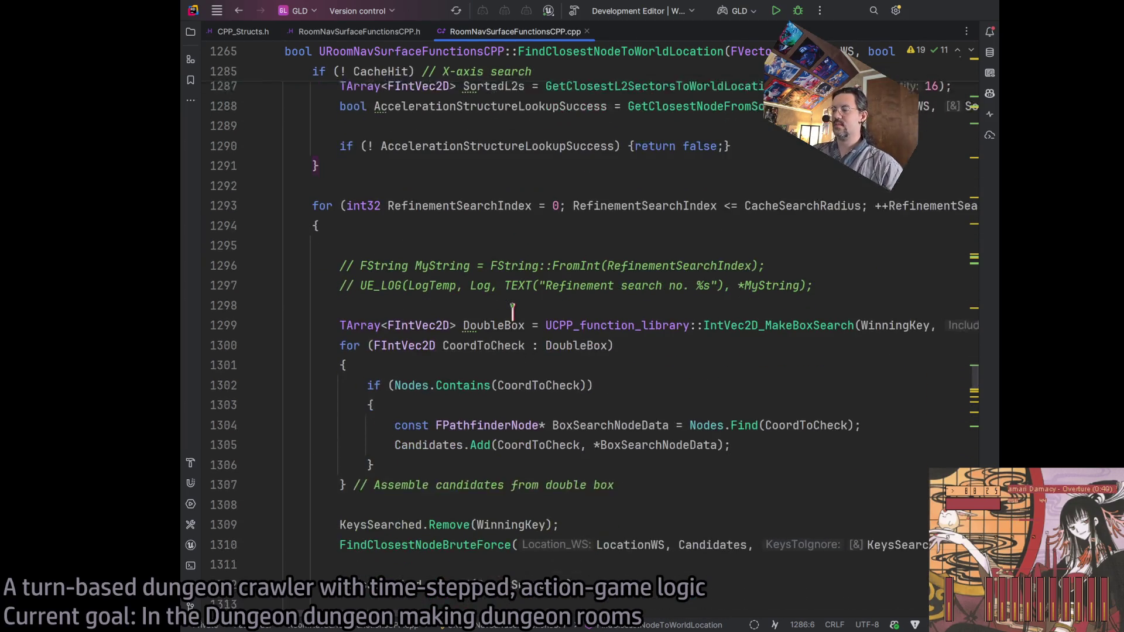
scroll(512, 258, "up", 5)
scroll(510, 199, "up", 2)
scroll(520, 251, "down", 2)
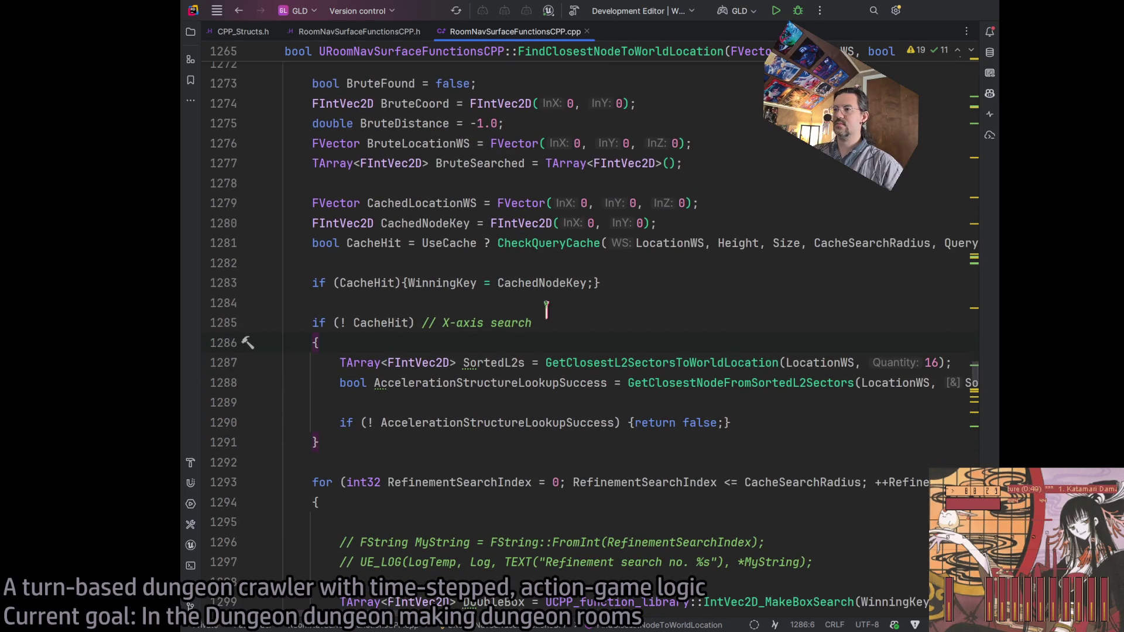
double_click(535, 362)
scroll(580, 285, "down", 2)
left_click(598, 264)
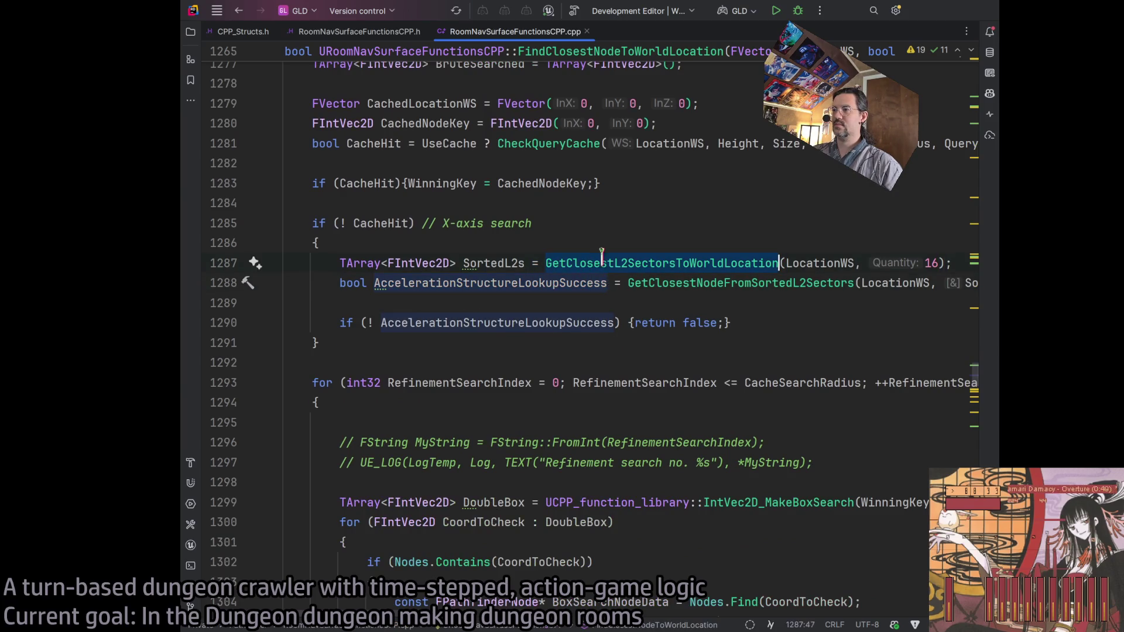
Check the GetClosestNodeFromSortedL2Sectors call and return false, then select lines 1285–1291
double_click(677, 283)
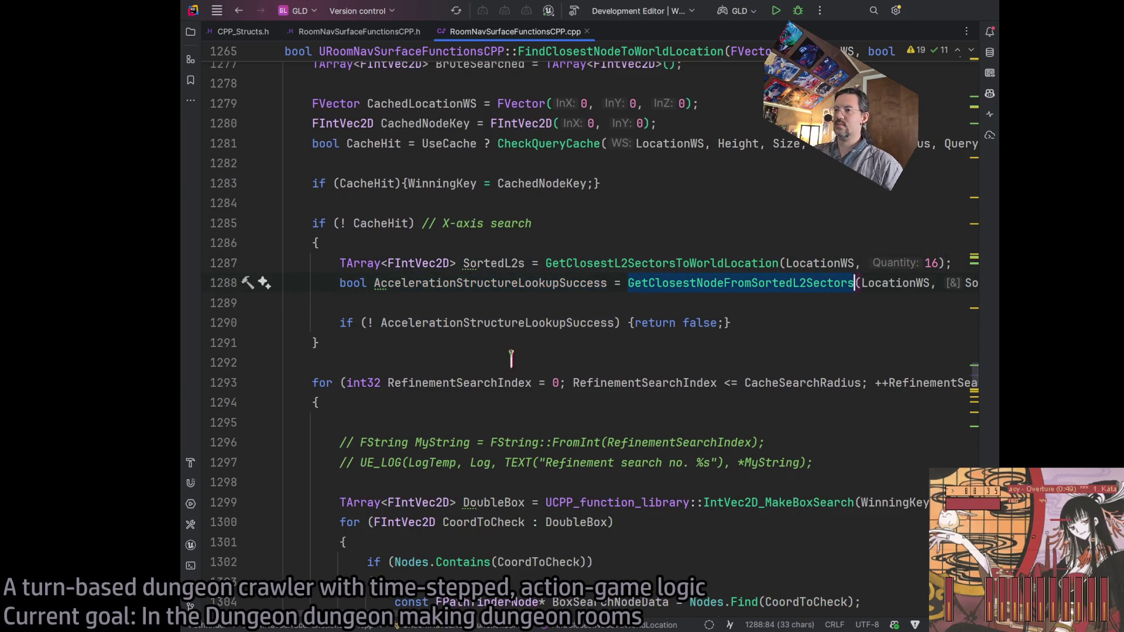
left_click(521, 322)
double_click(696, 321)
double_click(660, 283)
double_click(369, 223)
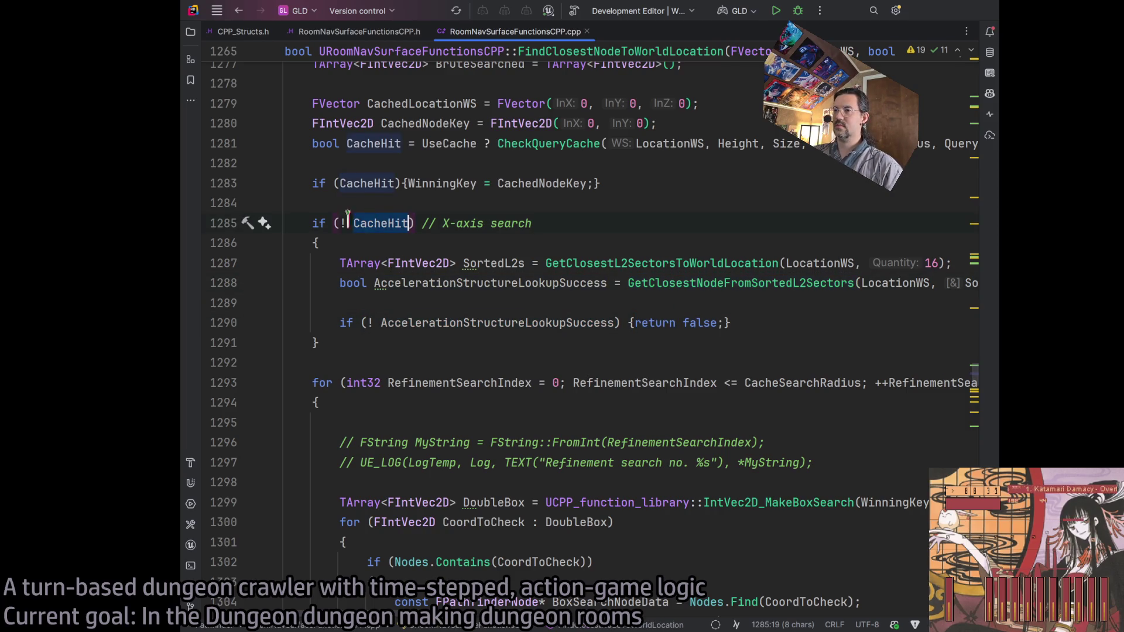
left_click(319, 223)
left_click(351, 322)
left_click(346, 342)
left_click_drag(346, 342, 287, 223)
scroll(653, 190, "up", 1)
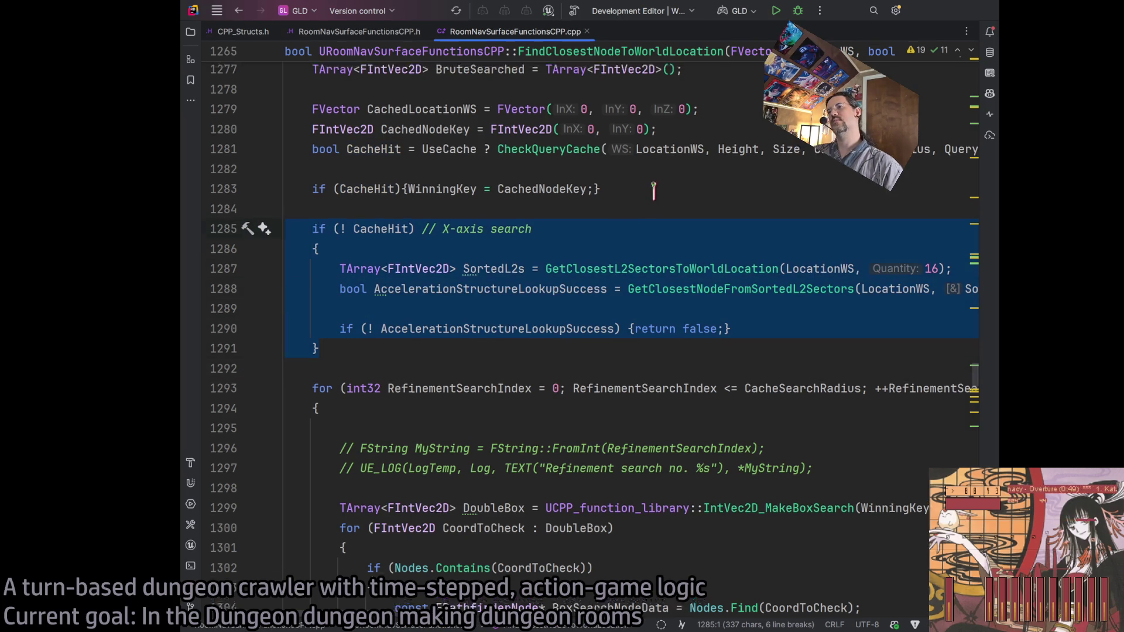
scroll(653, 190, "up", 3)
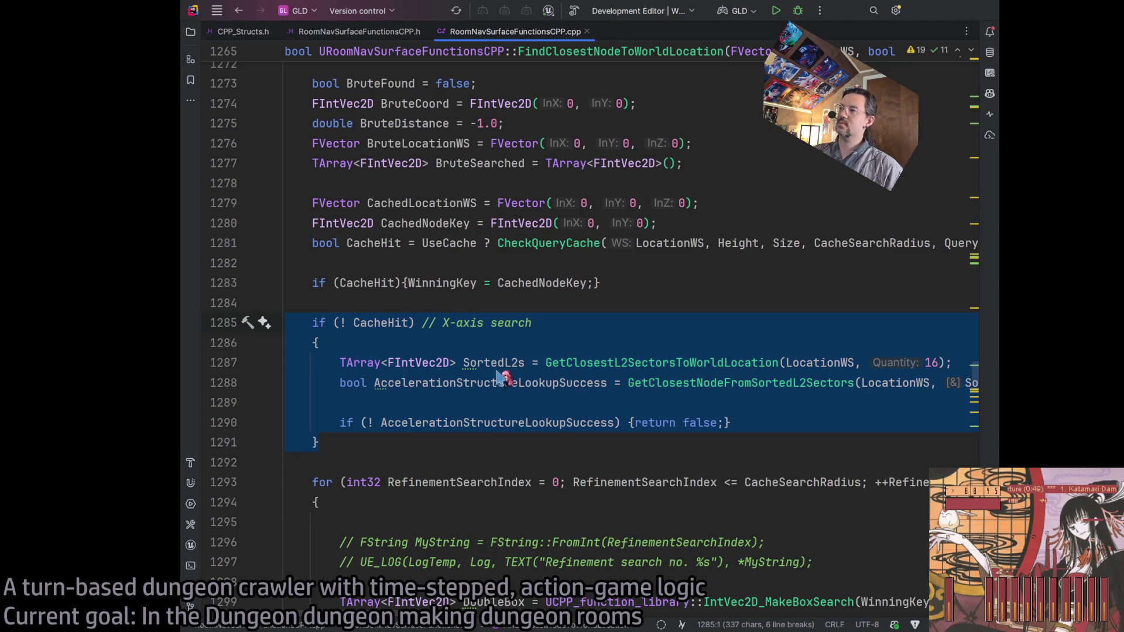
scroll(395, 615, "right", 5)
scroll(396, 615, "left", 1)
scroll(468, 608, "right", 8)
scroll(533, 603, "left", 4)
scroll(479, 604, "right", 1)
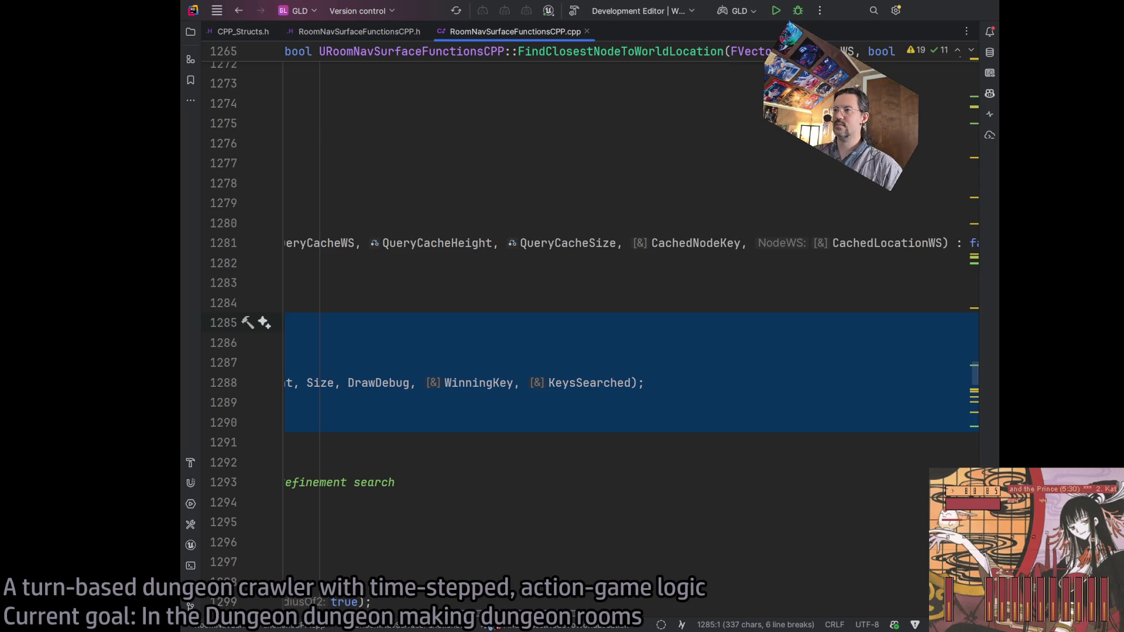
scroll(335, 603, "right", 10)
scroll(334, 603, "left", 20)
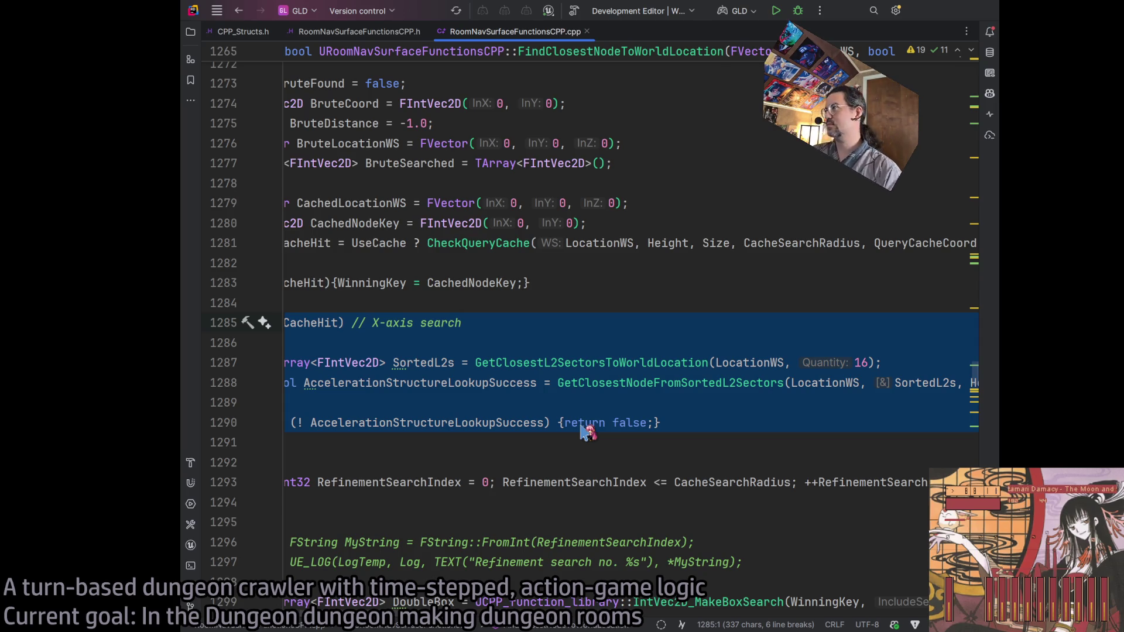
left_click(498, 304)
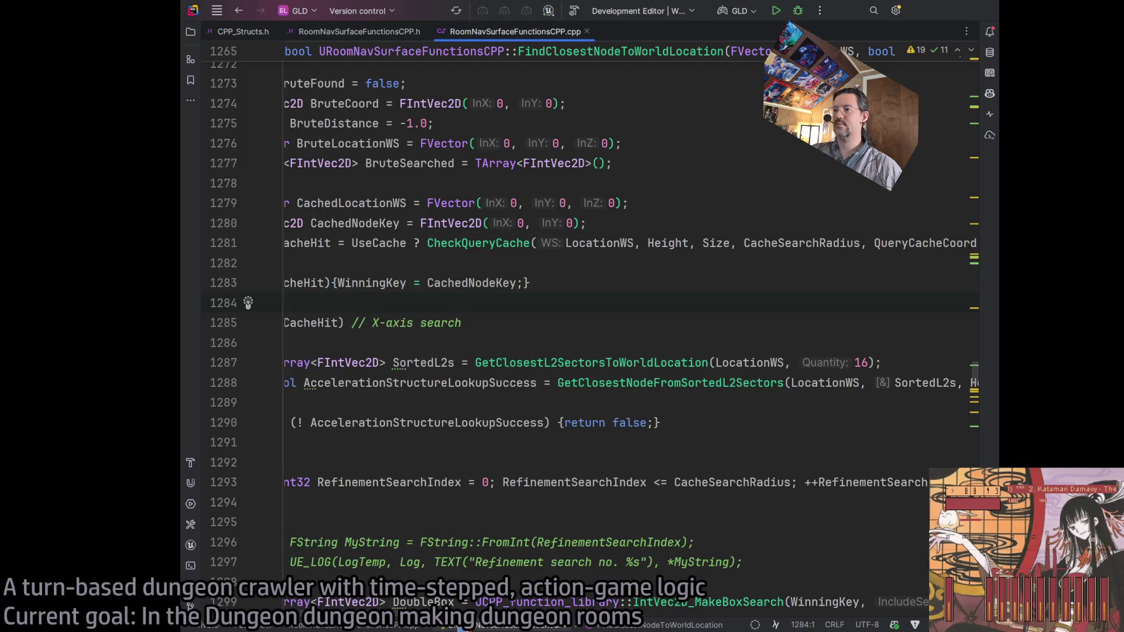
scroll(414, 621, "left", 3)
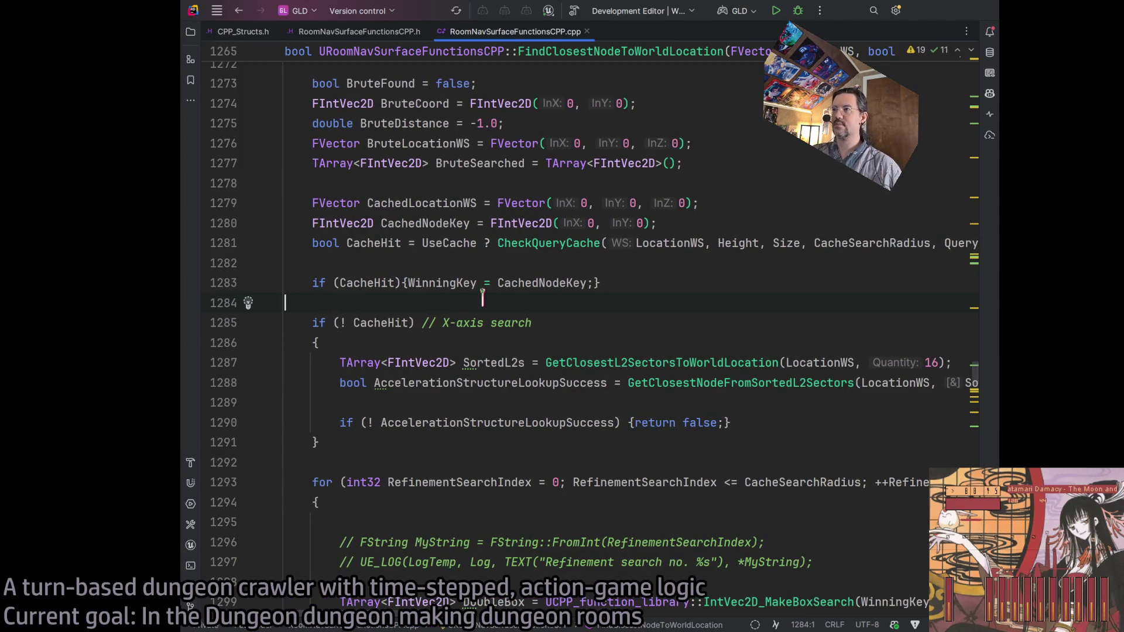
scroll(462, 284, "down", 3)
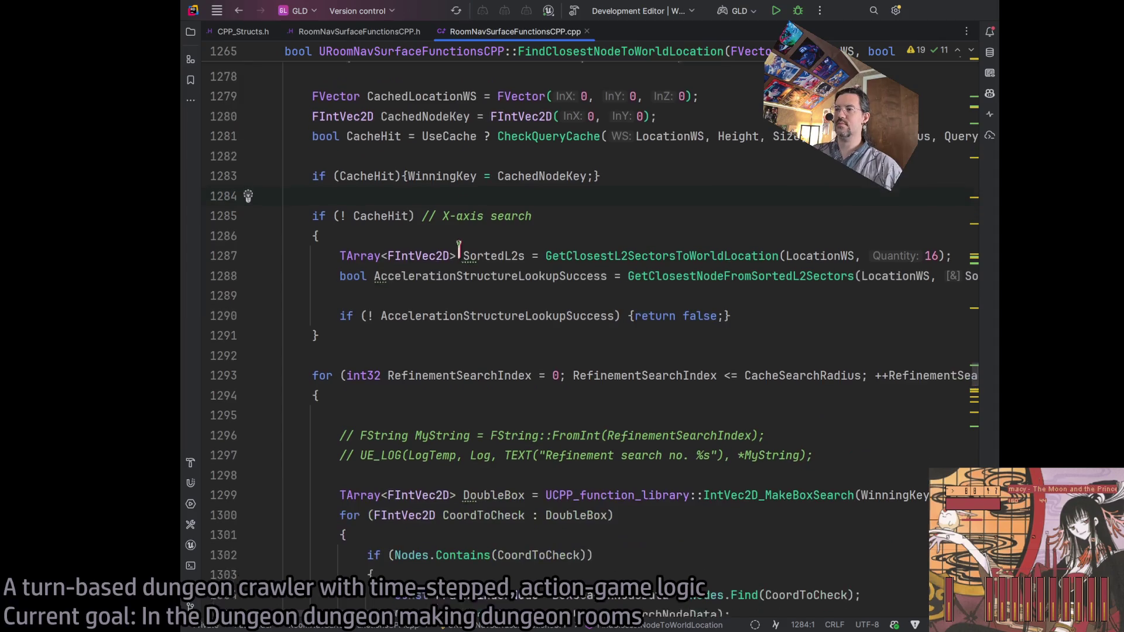
scroll(440, 332, "down", 2)
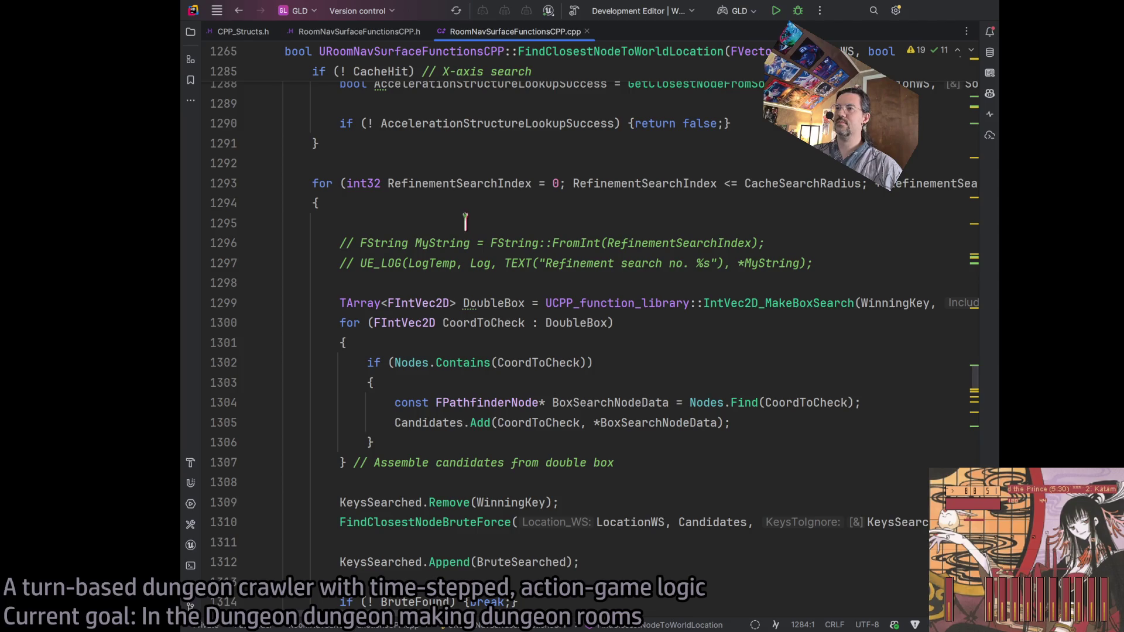
left_click(436, 263)
double_click(401, 242)
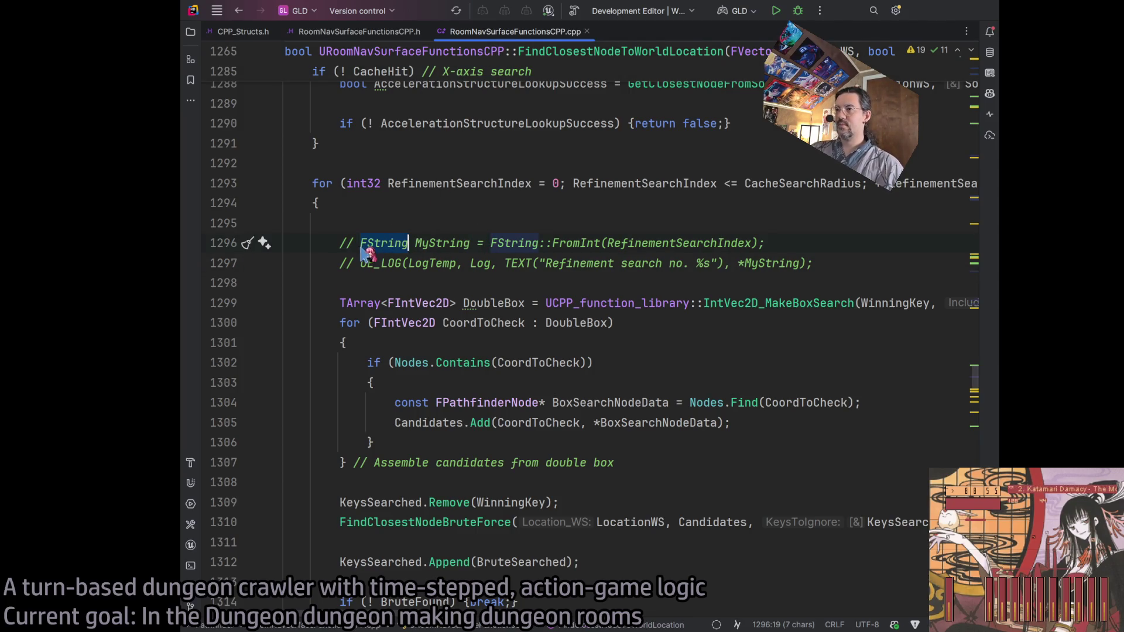
double_click(409, 183)
scroll(410, 193, "up", 3)
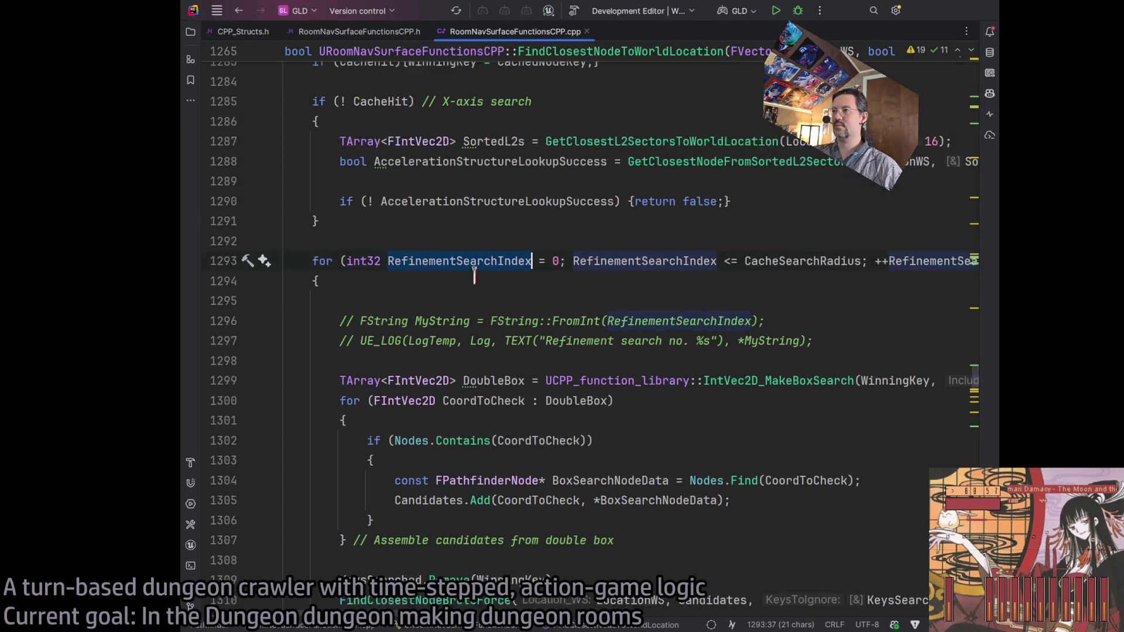
scroll(386, 459, "down", 5)
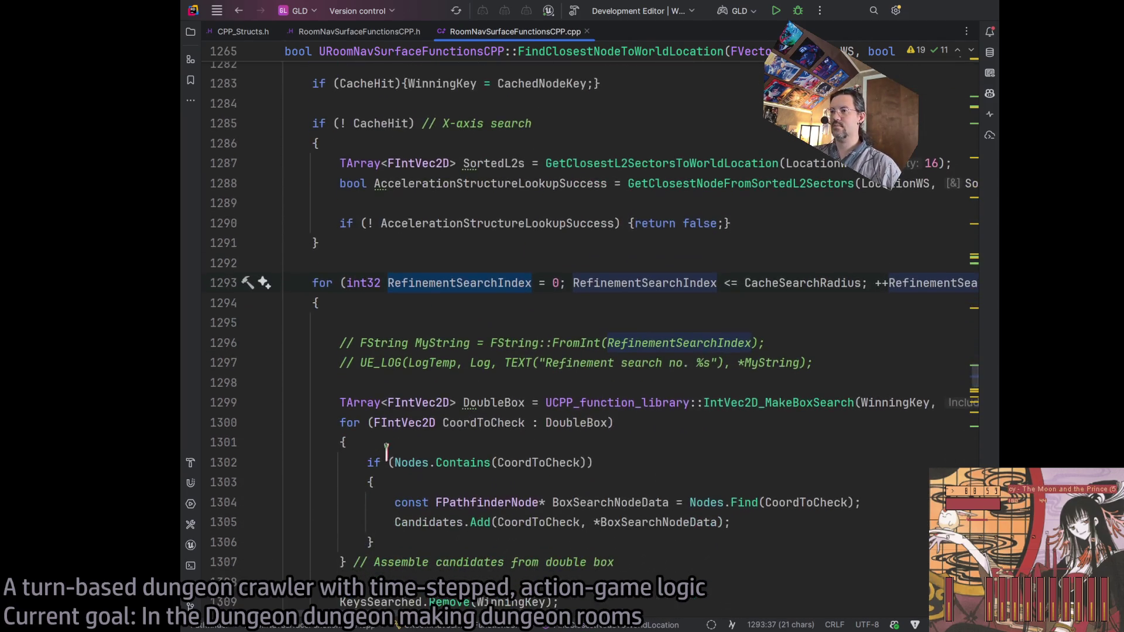
scroll(414, 384, "down", 5)
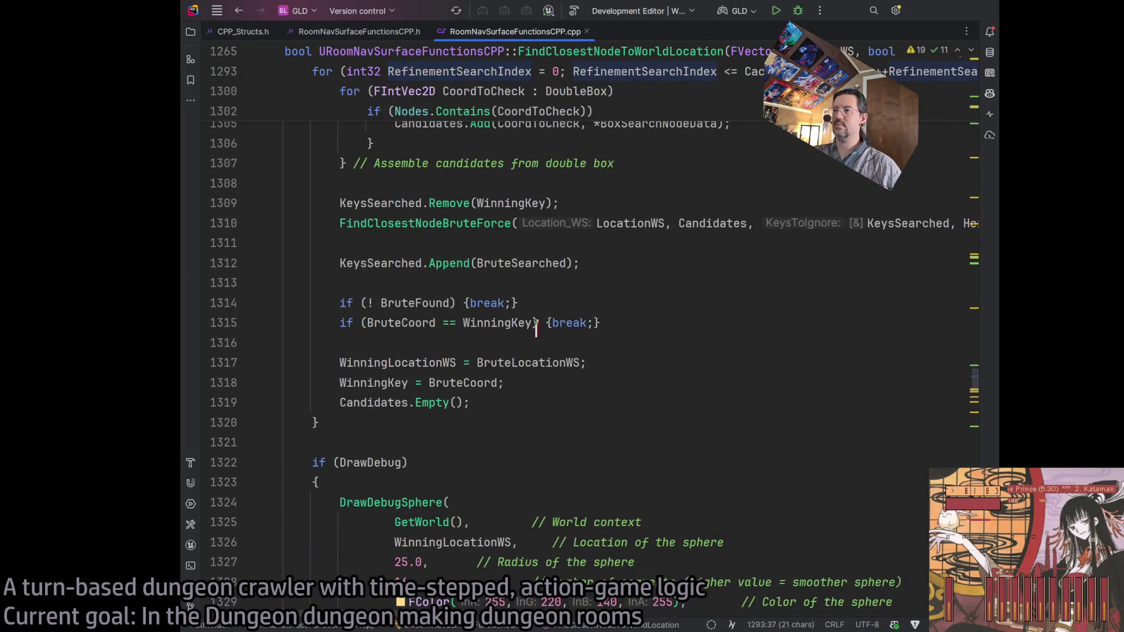
left_click(634, 323)
double_click(400, 302)
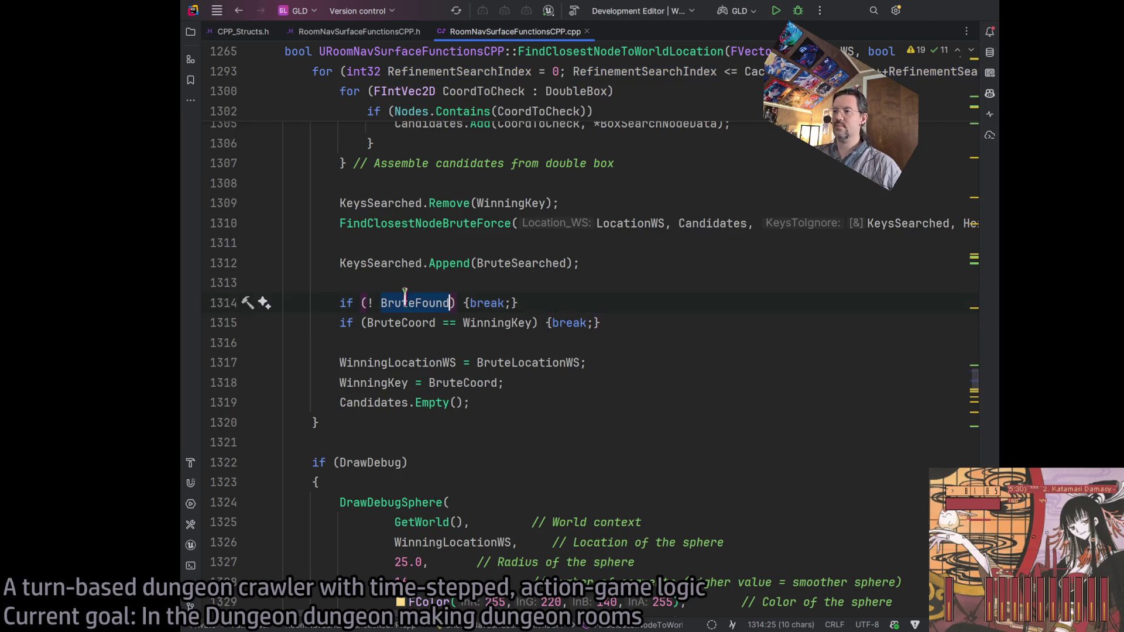
double_click(387, 323)
double_click(498, 323)
double_click(399, 383)
left_click(571, 403)
scroll(554, 393, "down", 2)
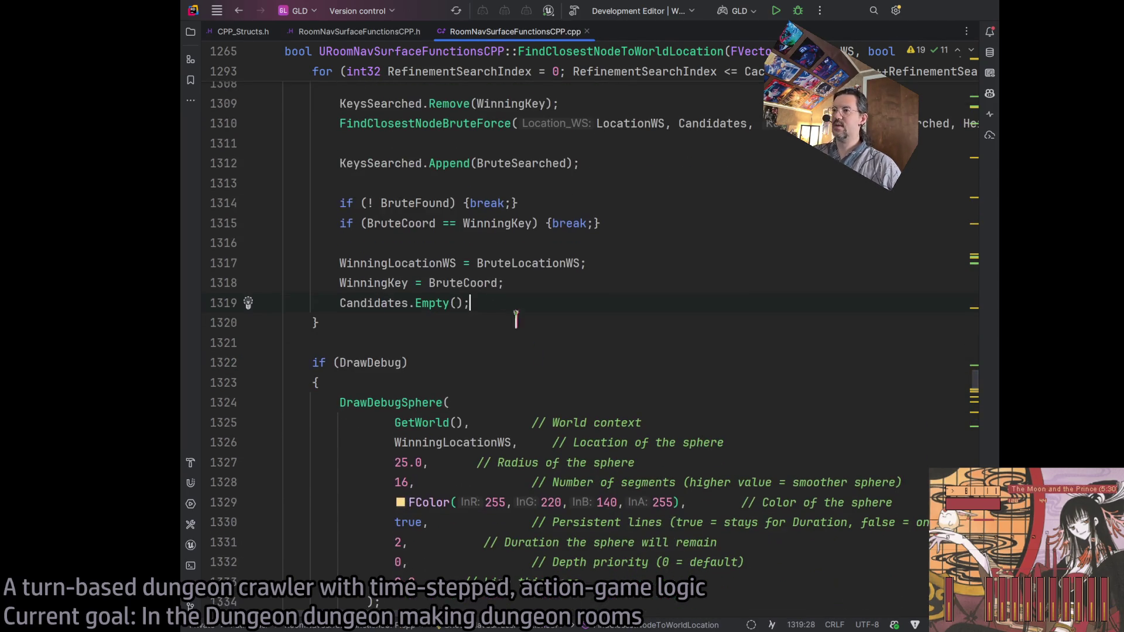
mouse_move(514, 311)
left_mouse_down()
mouse_move(243, 206)
mouse_move(270, 114)
left_mouse_up()
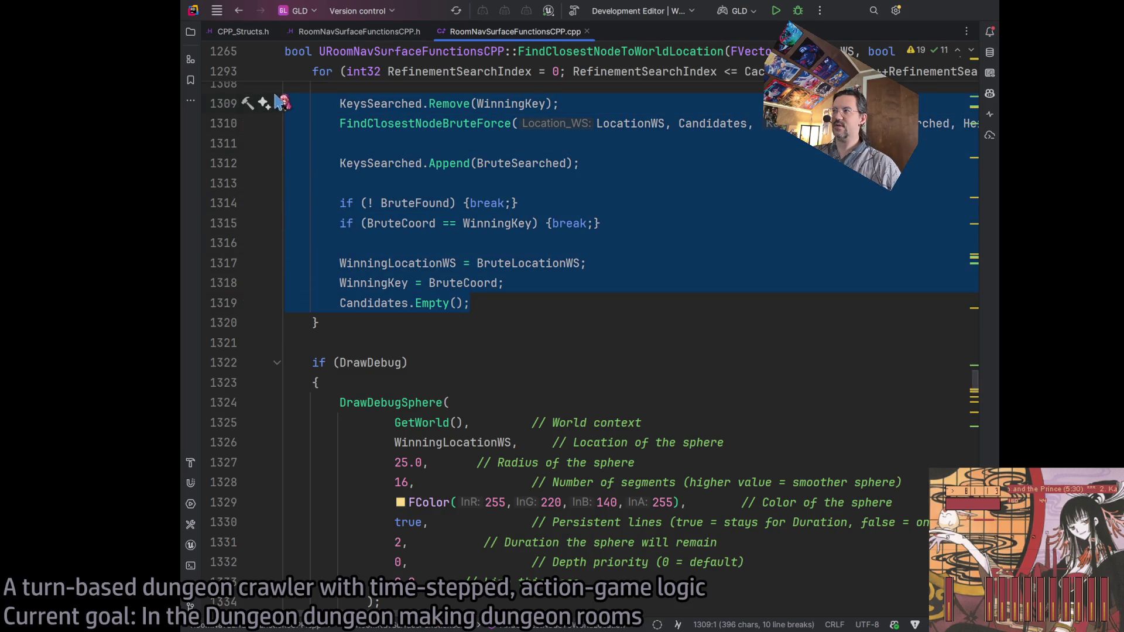
left_click(551, 307)
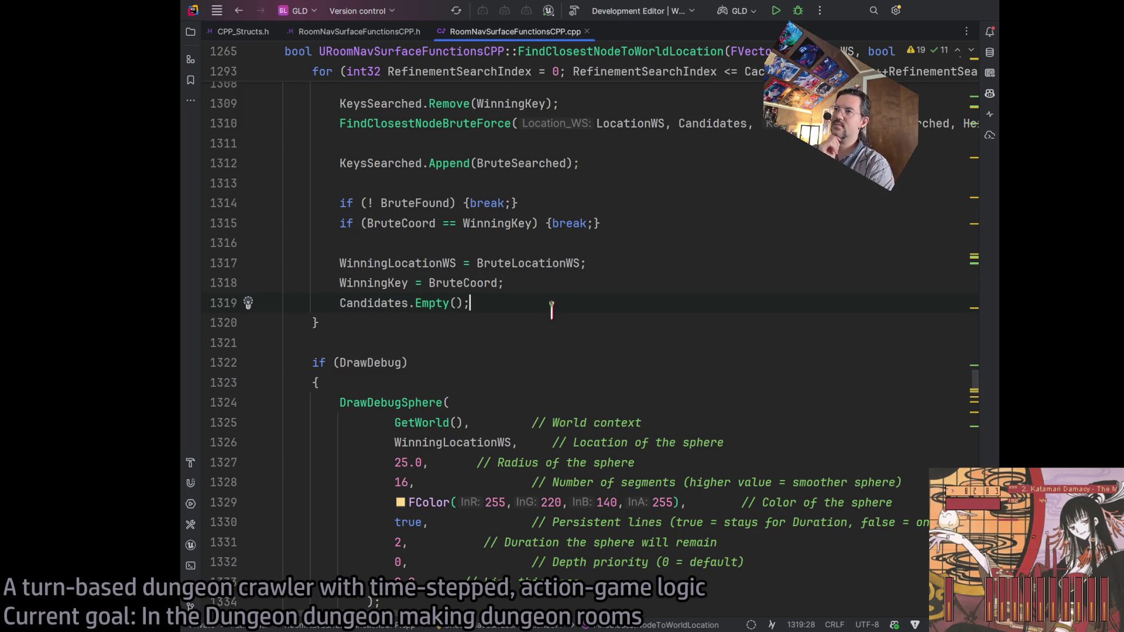
scroll(375, 269, "down", 7)
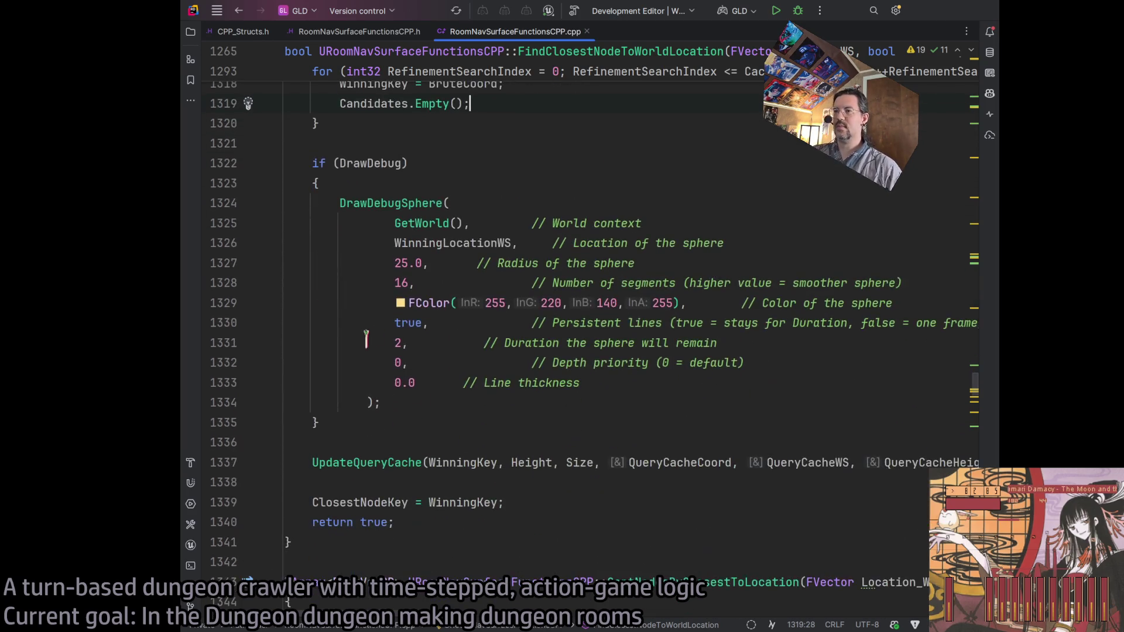
Insert blank lines after the refinement loop's closing brace on line 1320, before if (DrawDebug)
scroll(375, 269, "up", 2)
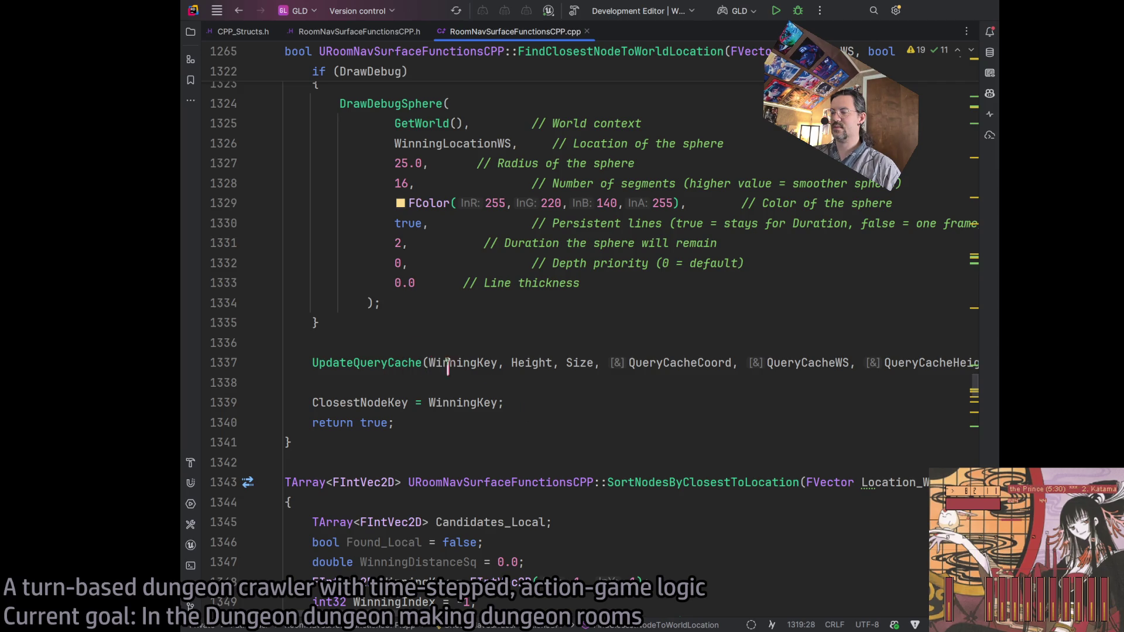
scroll(488, 372, "up", 6)
scroll(518, 403, "up", 2)
scroll(521, 401, "down", 4)
scroll(523, 404, "up", 3)
scroll(518, 407, "down", 2)
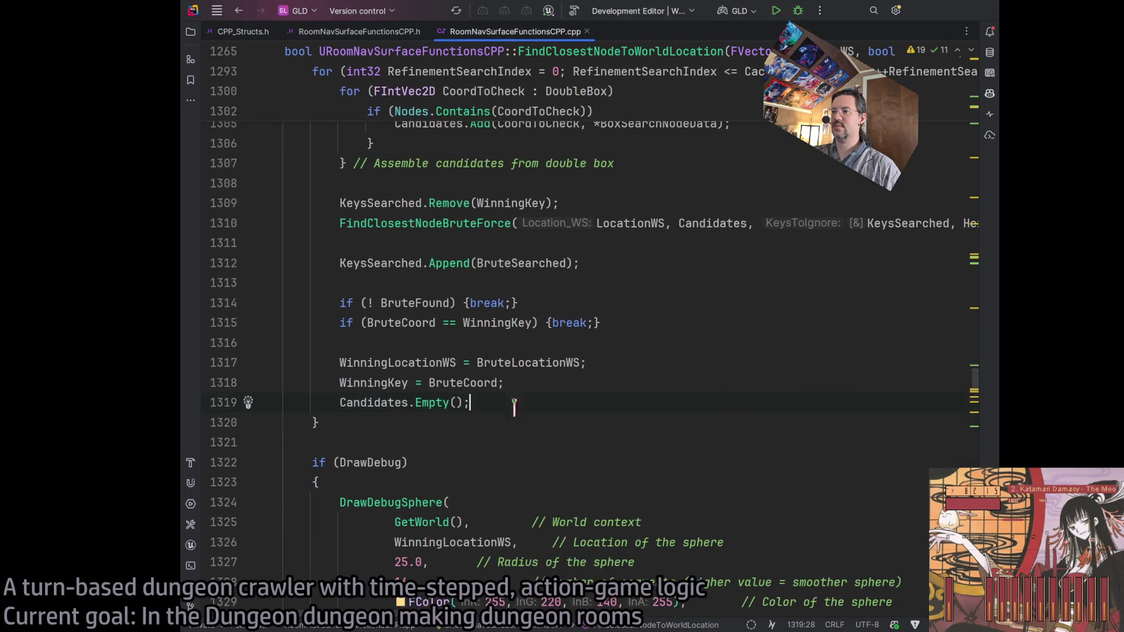
scroll(510, 405, "up", 14)
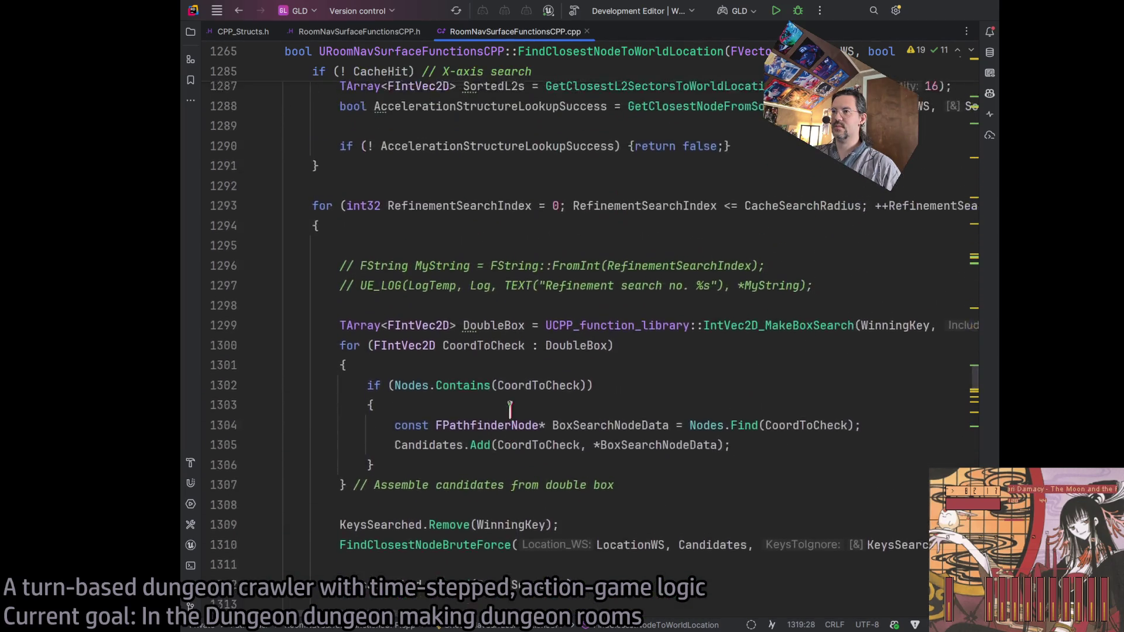
scroll(510, 406, "up", 4)
scroll(504, 405, "down", 18)
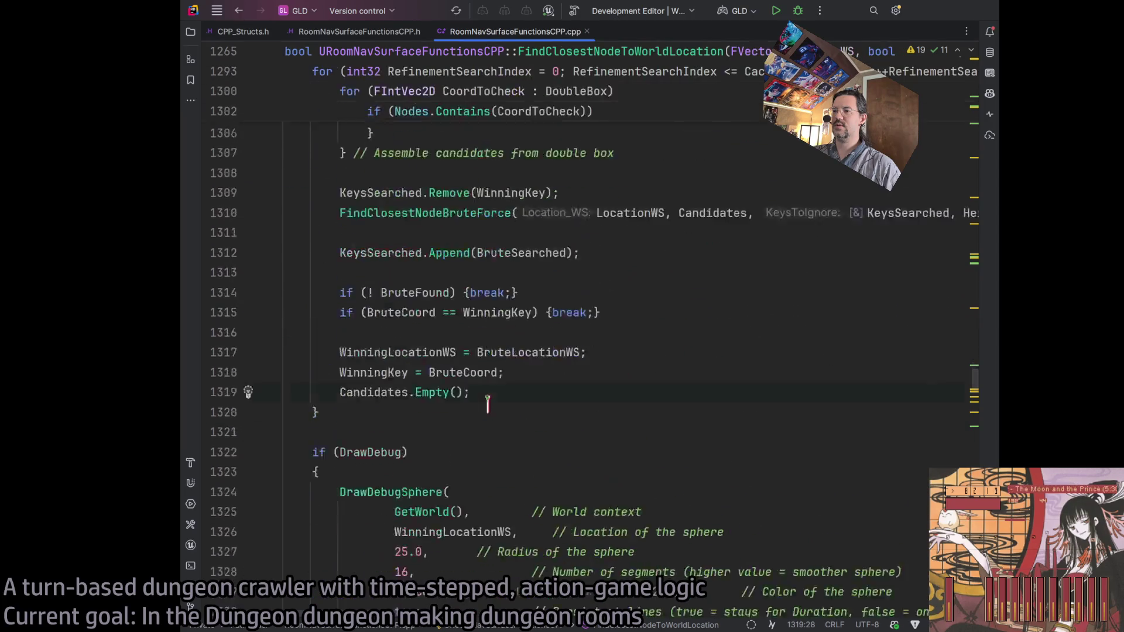
scroll(487, 403, "up", 3)
scroll(487, 401, "down", 2)
key("shift+Right")
key("Return")
key("Return")
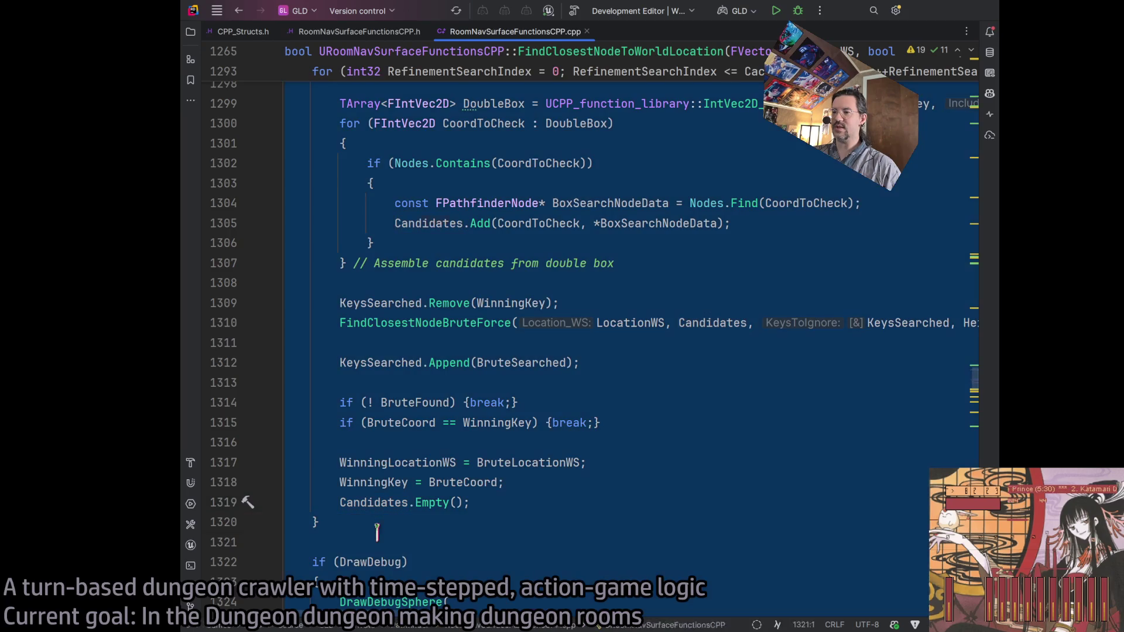
scroll(410, 440, "up", 4)
scroll(410, 440, "up", 3)
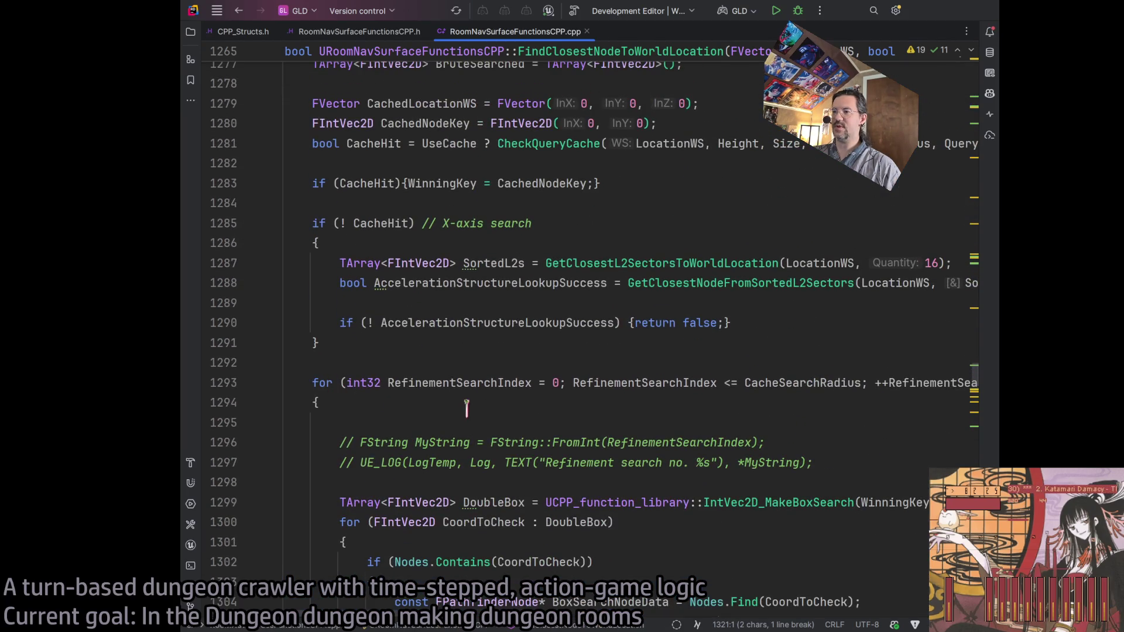
scroll(399, 383, "down", 5)
scroll(399, 383, "down", 3)
left_click(400, 427)
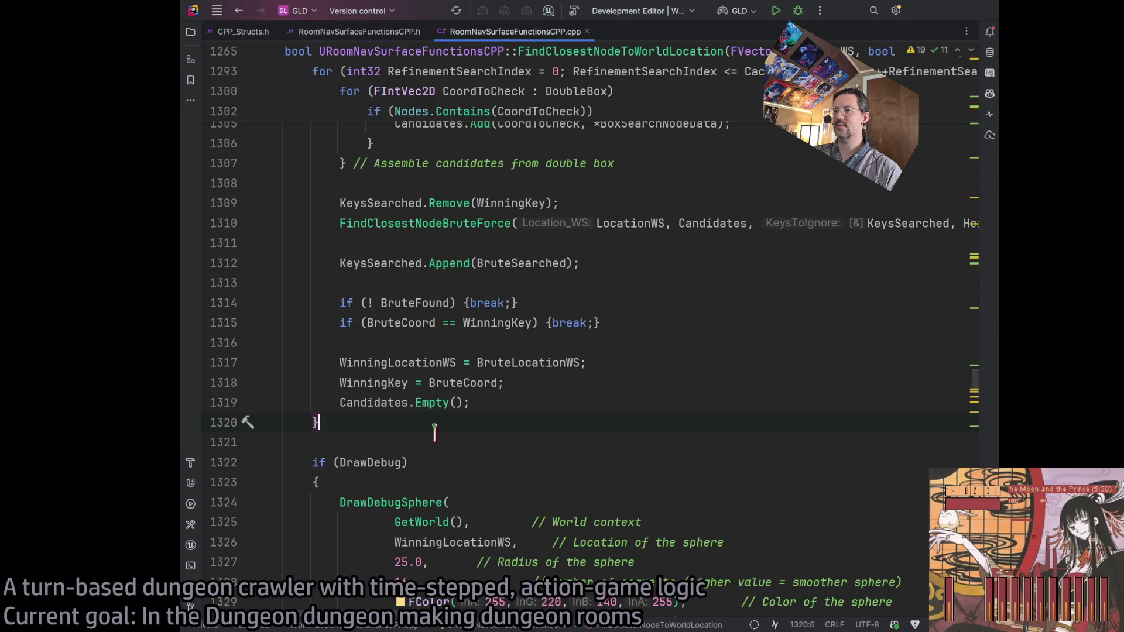
key("Return")
key("Return")
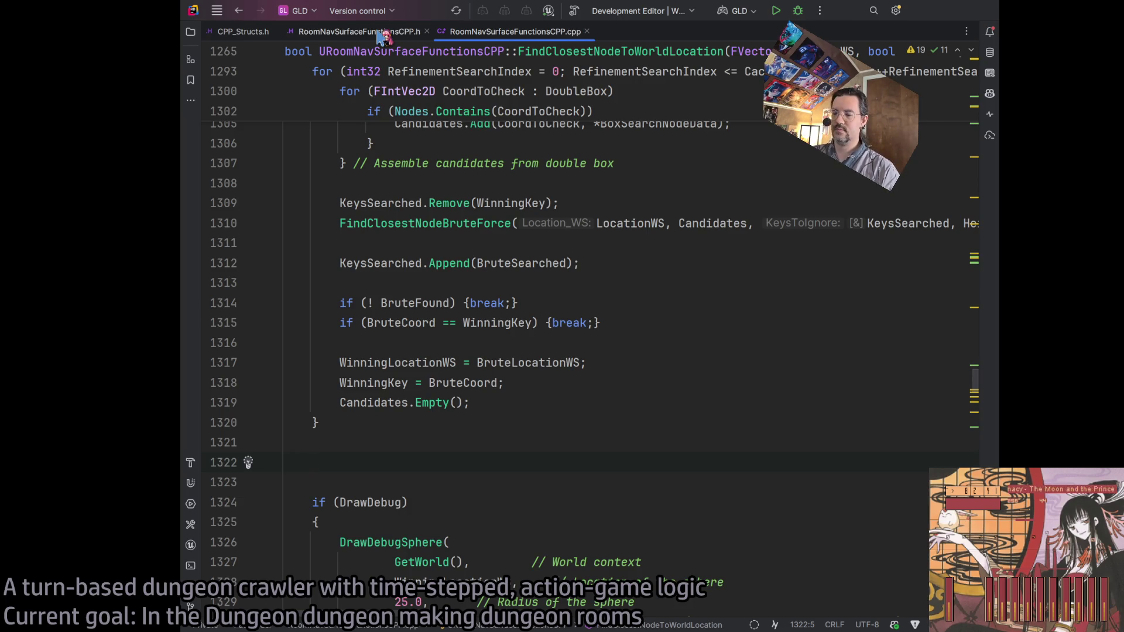
Move the .cpp tab first and open an if (CompressZ < 0.99999) block after the loop
left_click(384, 33)
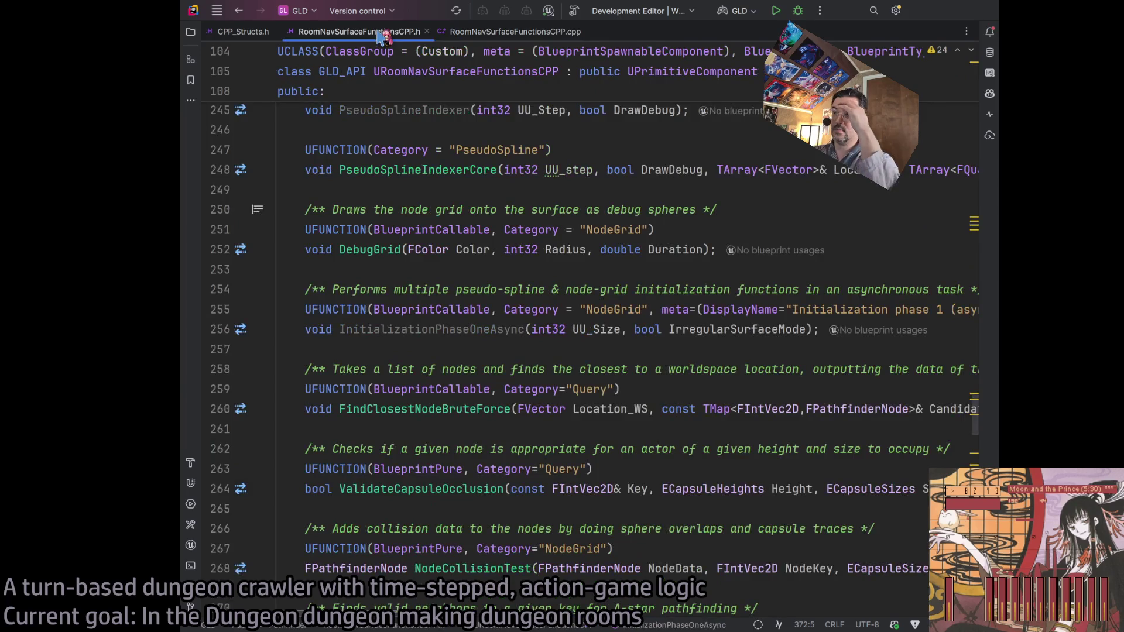
left_click(494, 33)
left_click_drag(495, 35, 363, 33)
type("if ")
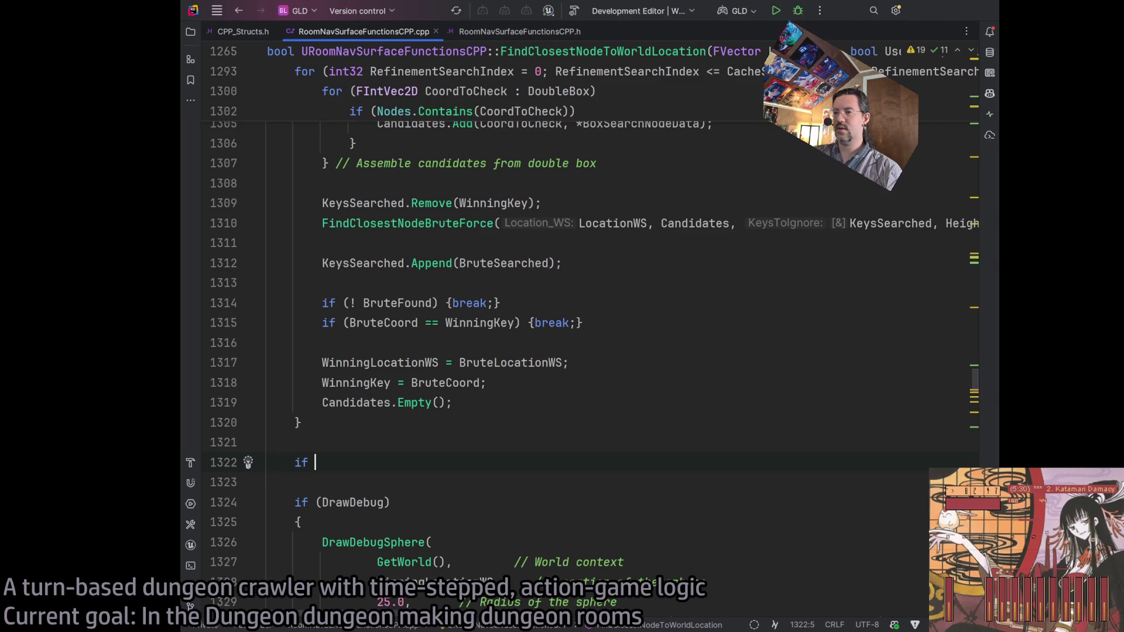
type("(CompressZ")
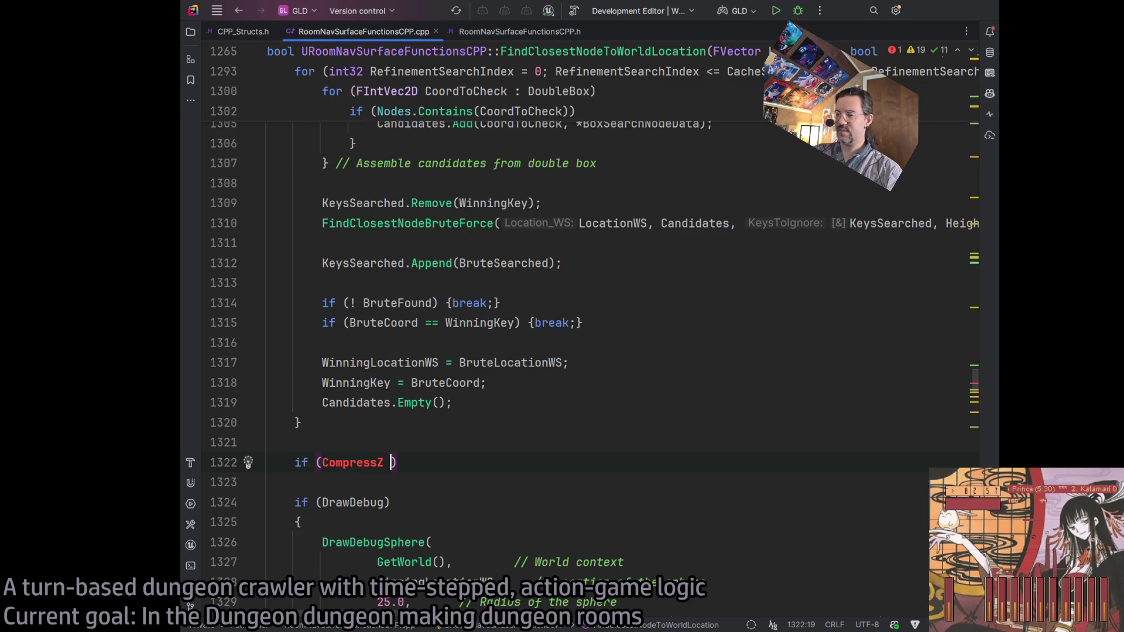
type("< ")
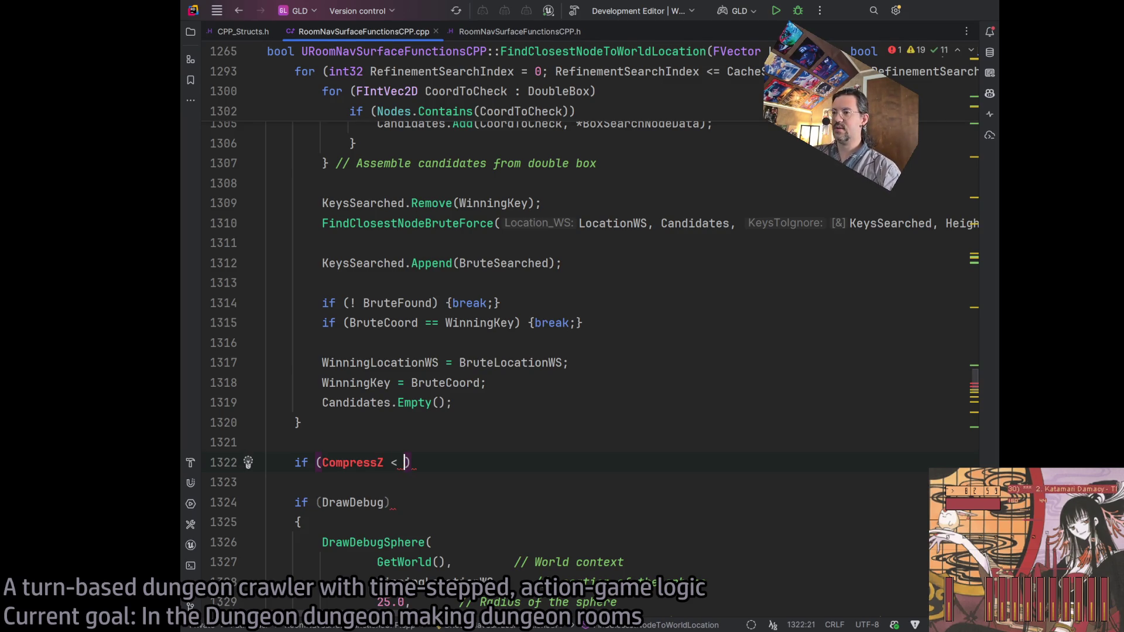
type("0.")
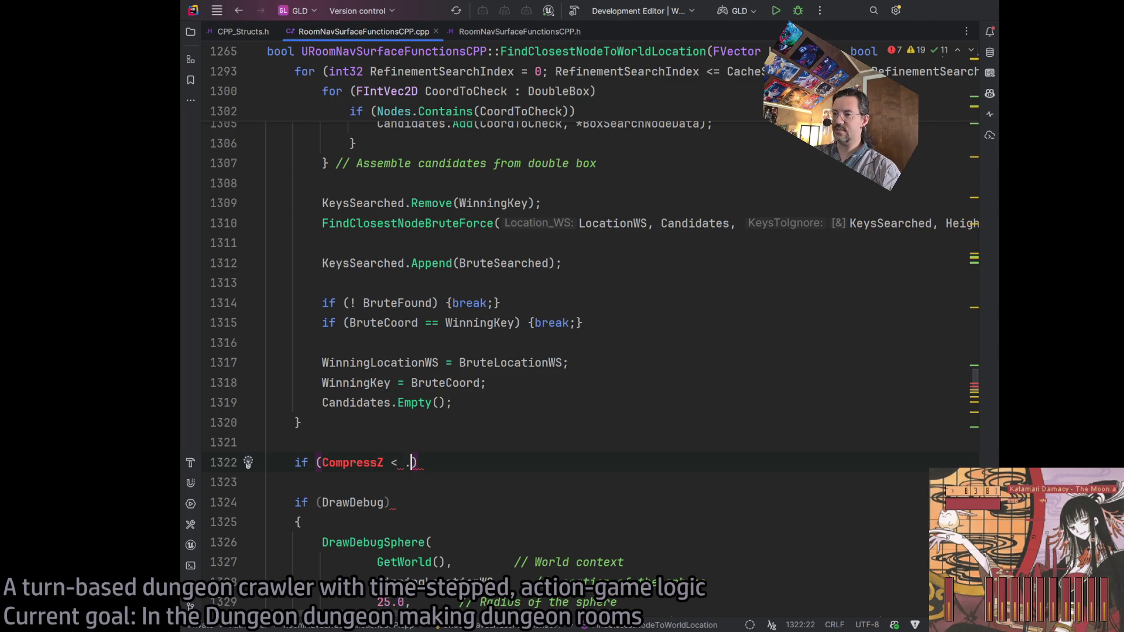
type("99999)")
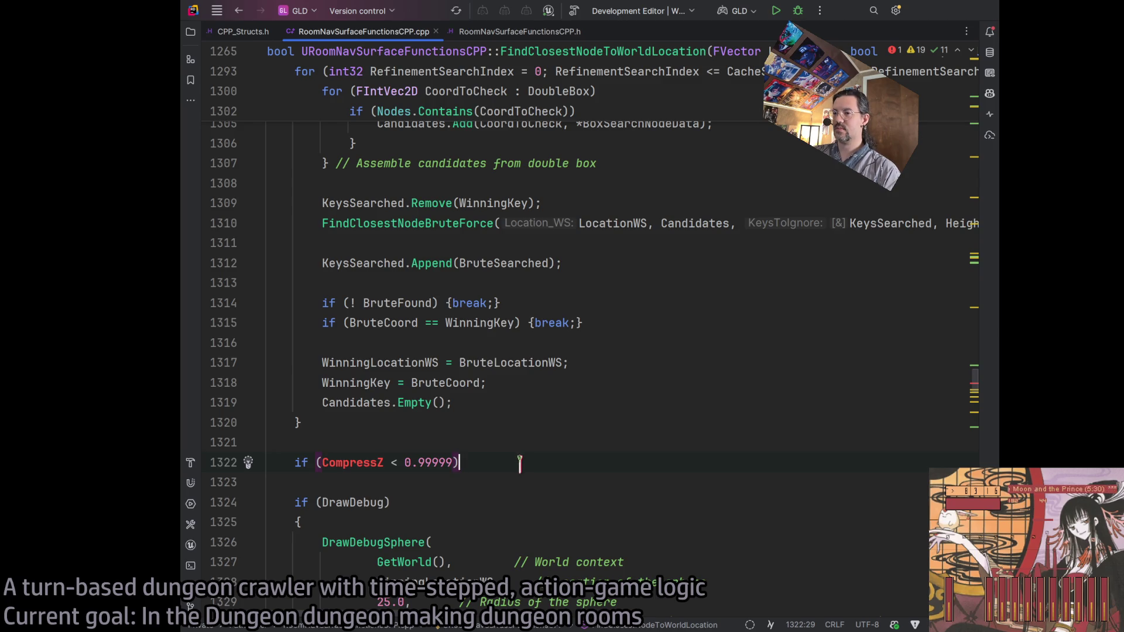
key("Return")
type("{")
key("Return")
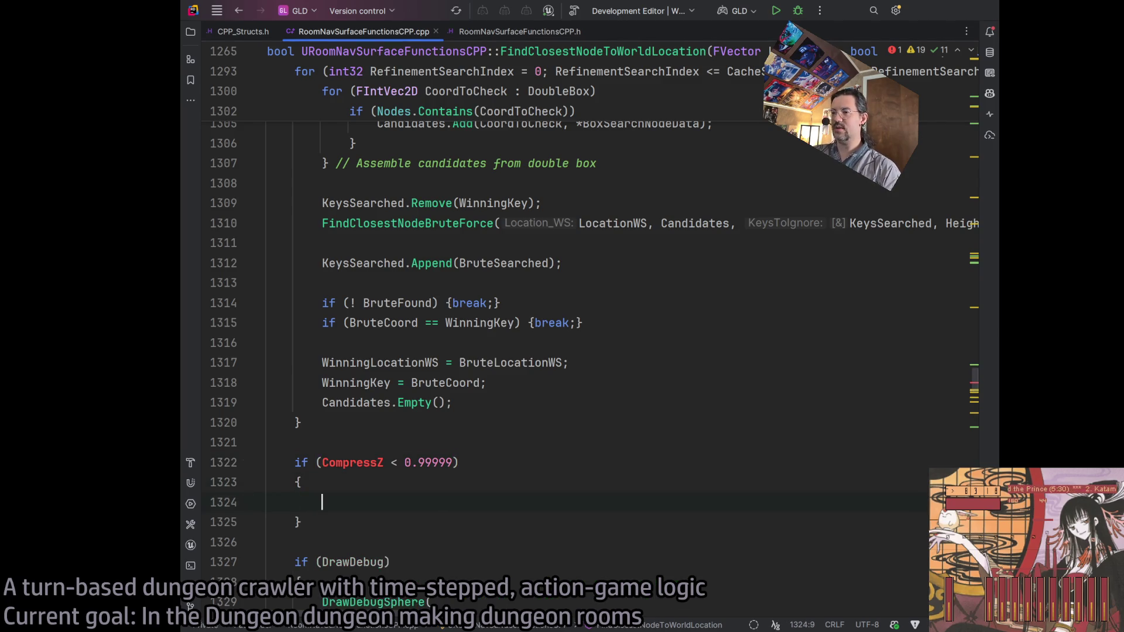
Inside the block, write WinningKey = CompressedZRefinementSearch(WinningKey)
type("WinningKey = ")
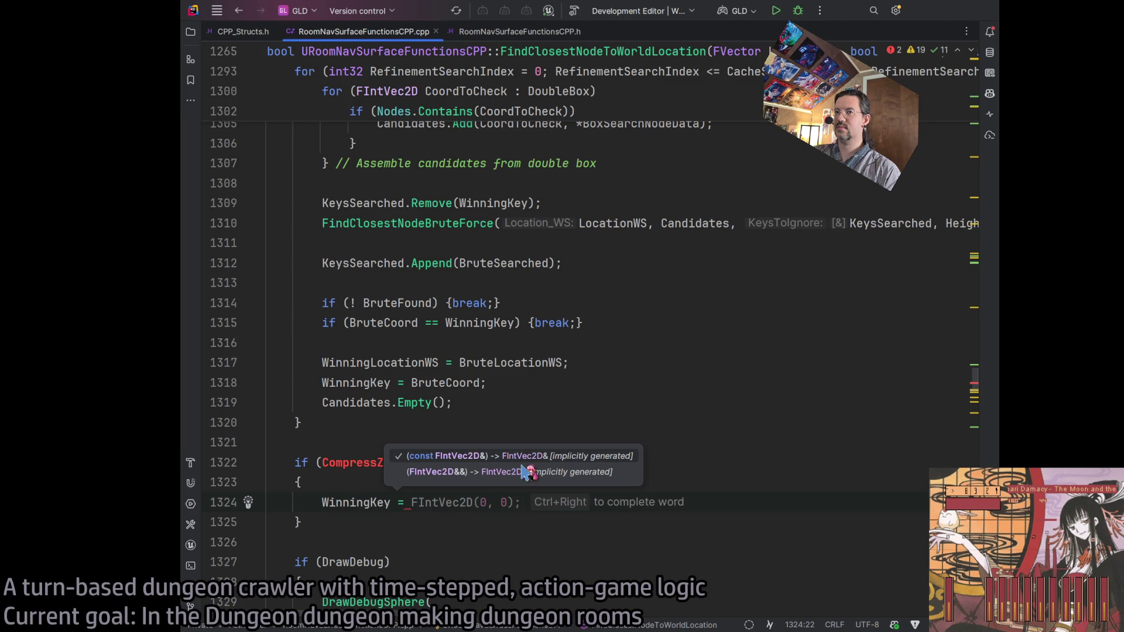
type("CompressZ")
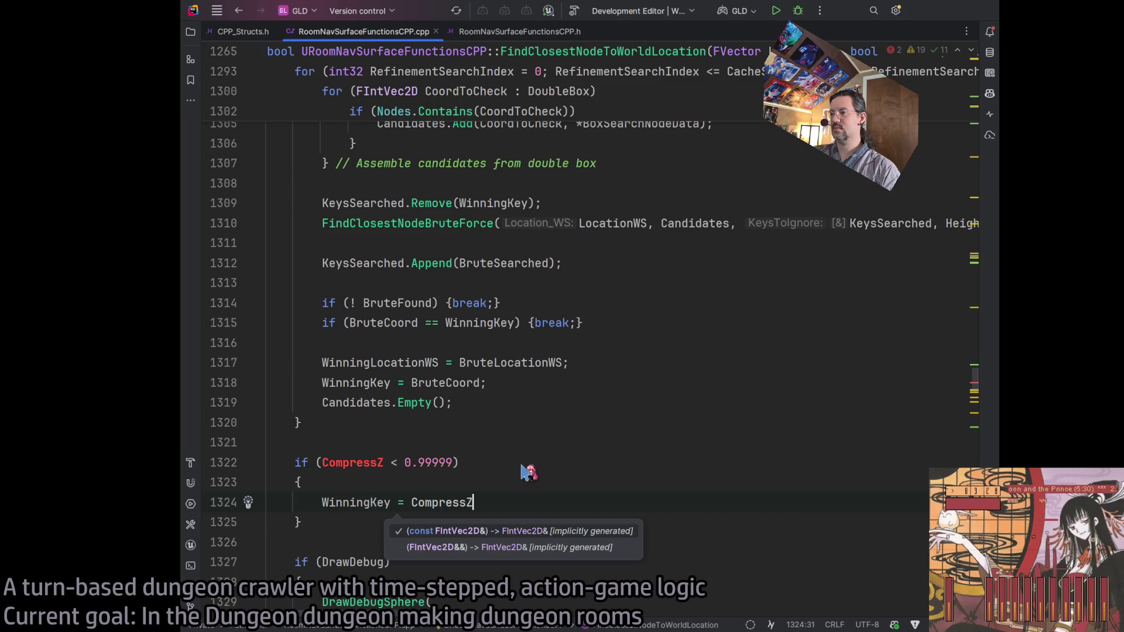
type("Refinement")
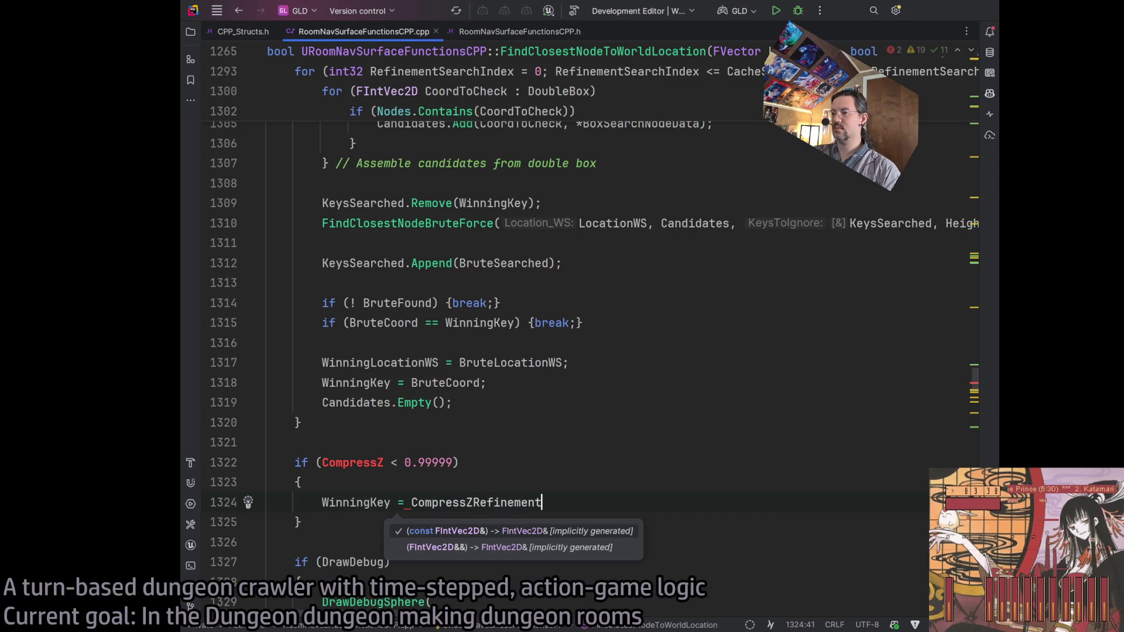
type("Search(")
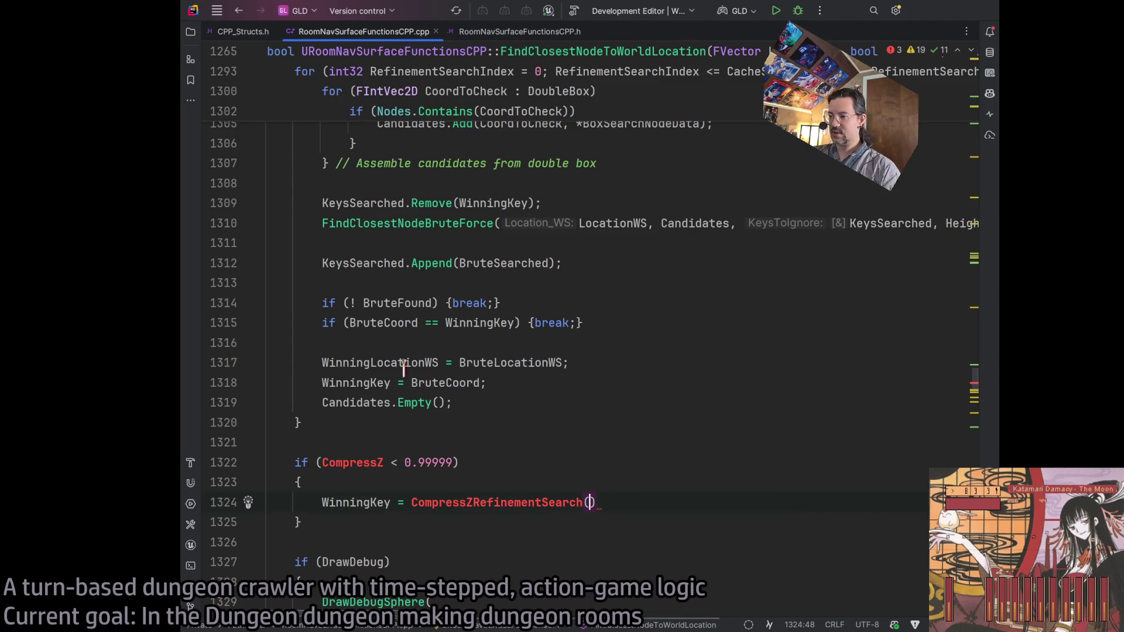
left_click(466, 497)
type("ed")
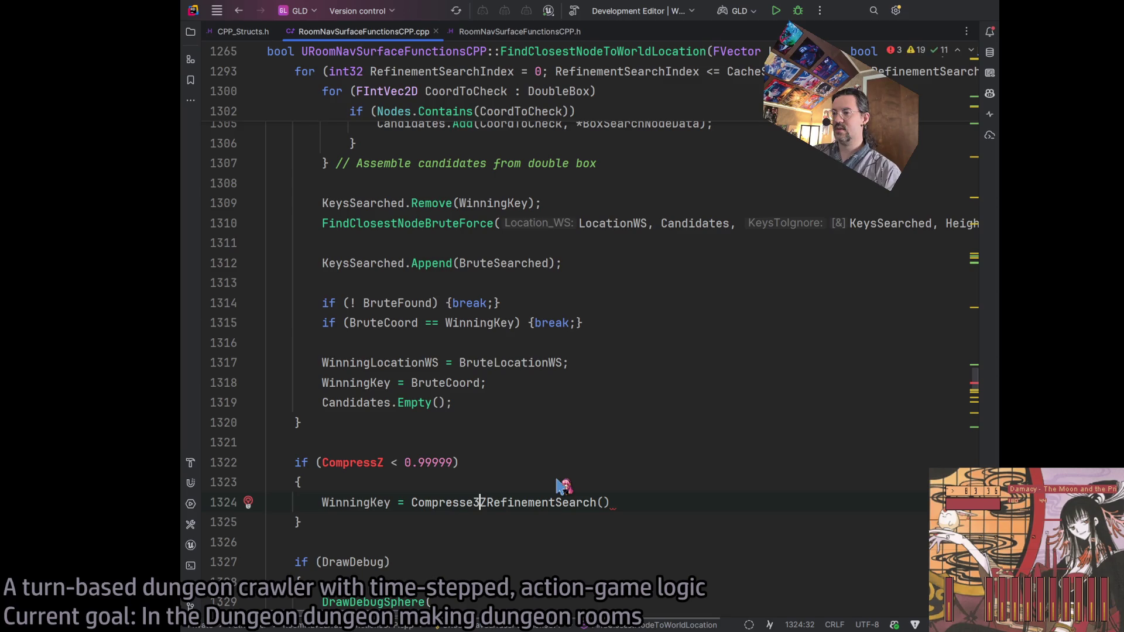
left_click(578, 536)
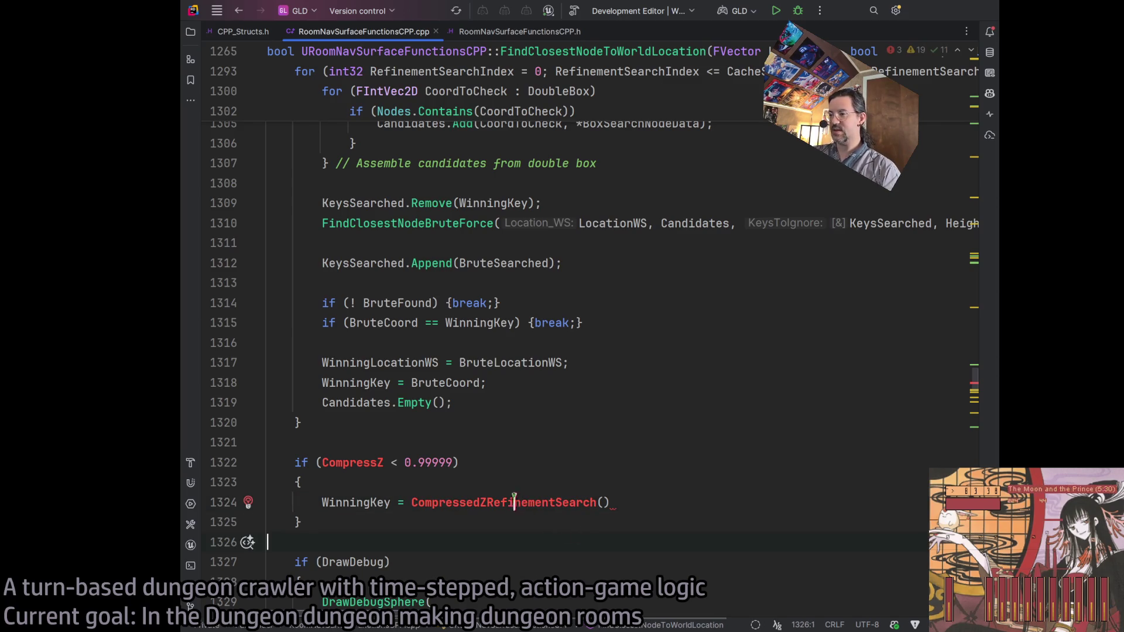
left_click(486, 502)
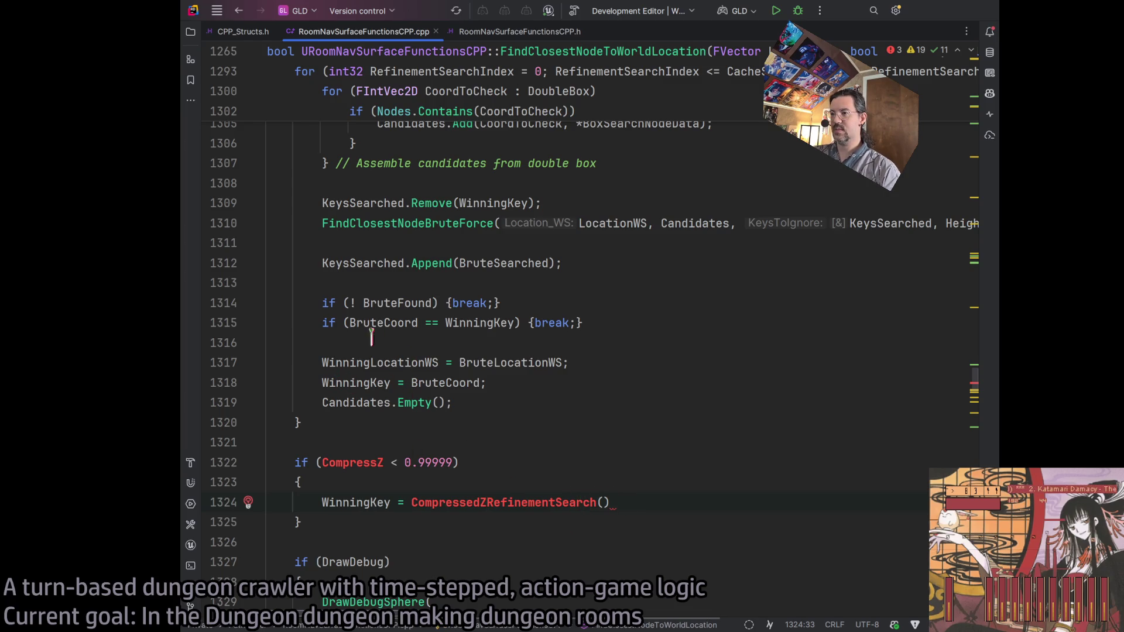
double_click(351, 382)
key("ctrl+c")
left_click(620, 502)
key("ctrl+v")
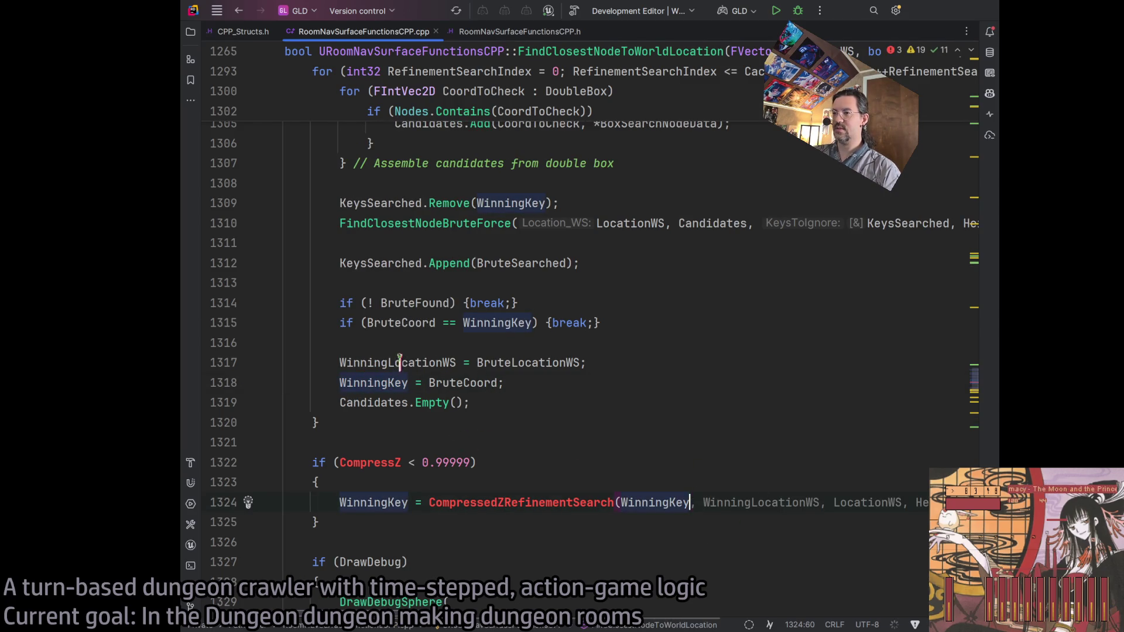
left_click(667, 363)
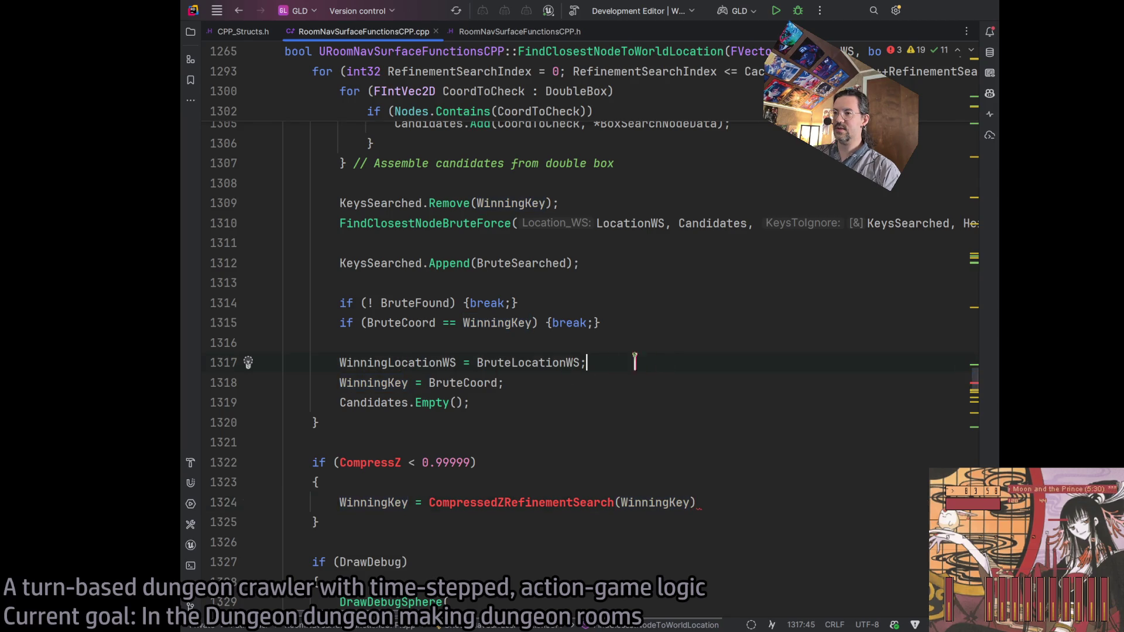
Complete the call as CompressedZRefinementSearch(WinningKey, LocationWS); on line 1324
scroll(622, 398, "up", 10)
scroll(622, 398, "up", 5)
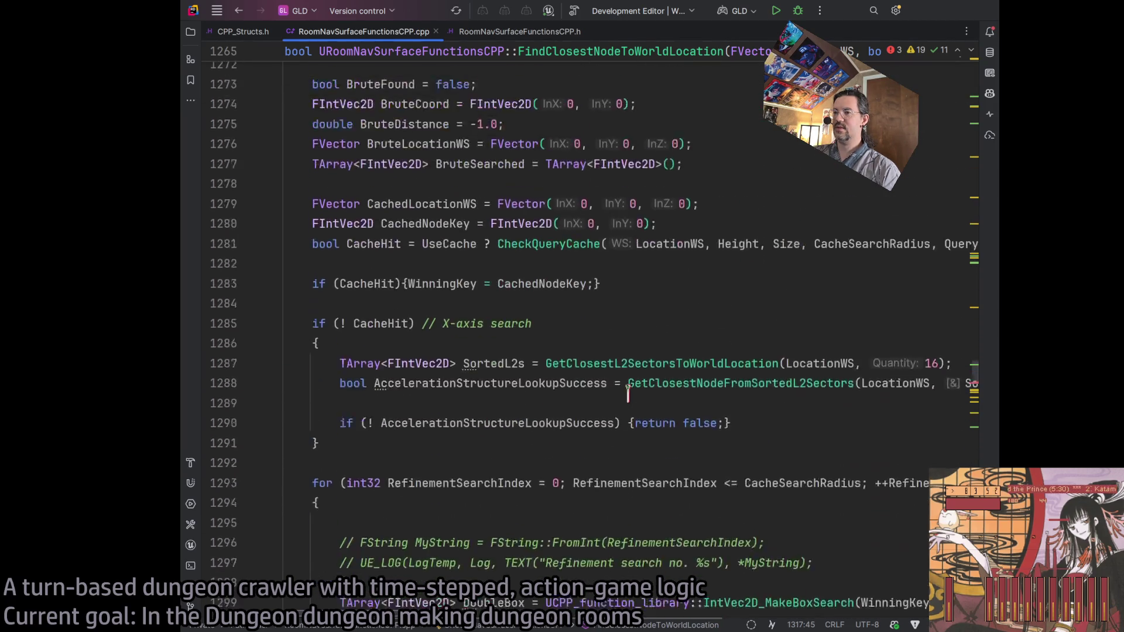
double_click(819, 215)
scroll(740, 404, "down", 5)
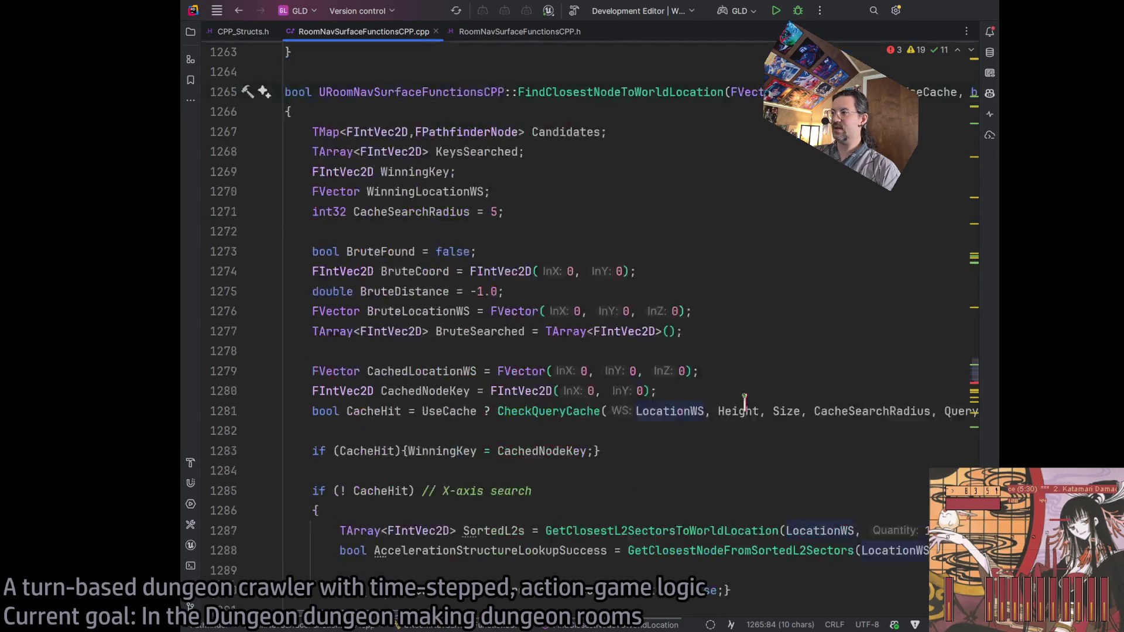
scroll(741, 404, "down", 2, "ctrl")
scroll(739, 404, "up", 2)
scroll(739, 410, "down", 15)
scroll(738, 413, "up", 1, "ctrl")
scroll(738, 413, "up", 12)
left_click(699, 406)
type(", LocationWS);")
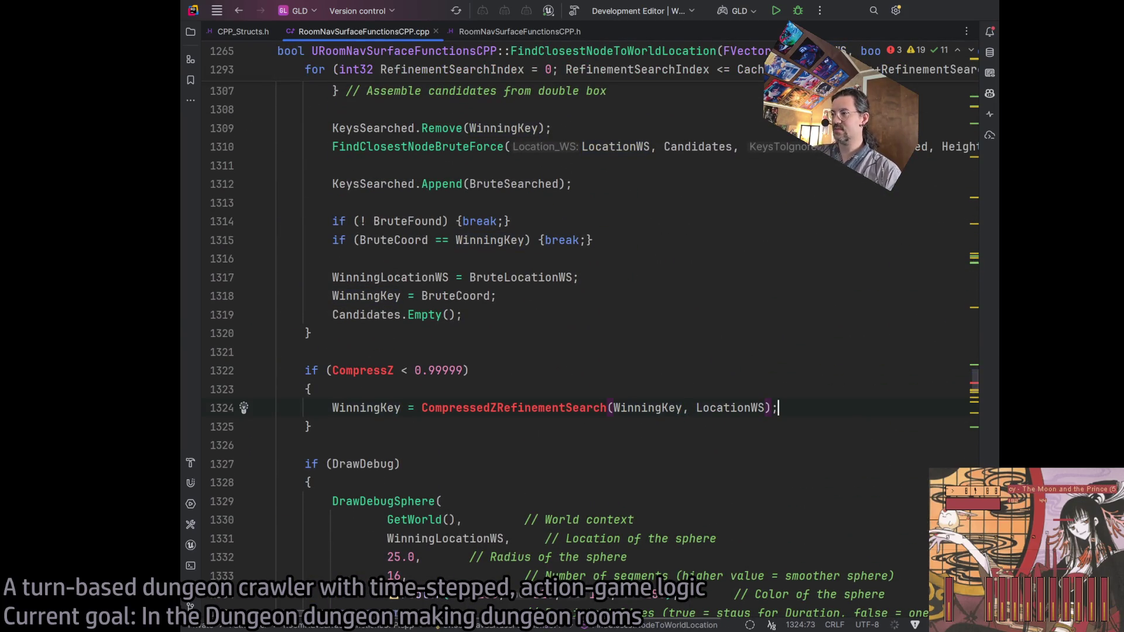
double_click(541, 408)
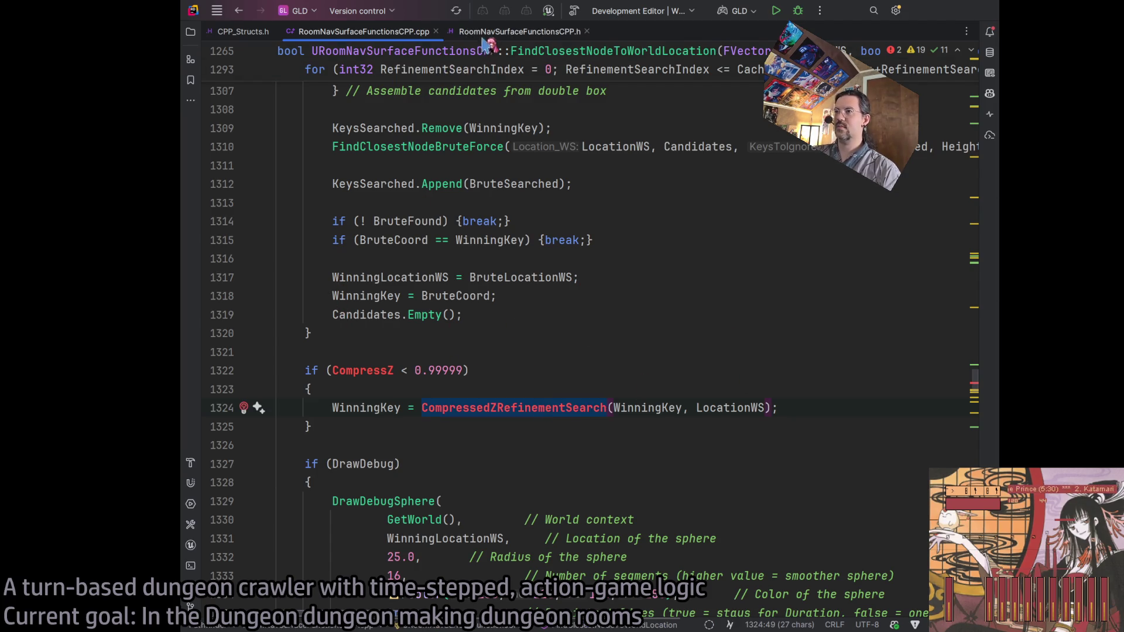
left_click(497, 408)
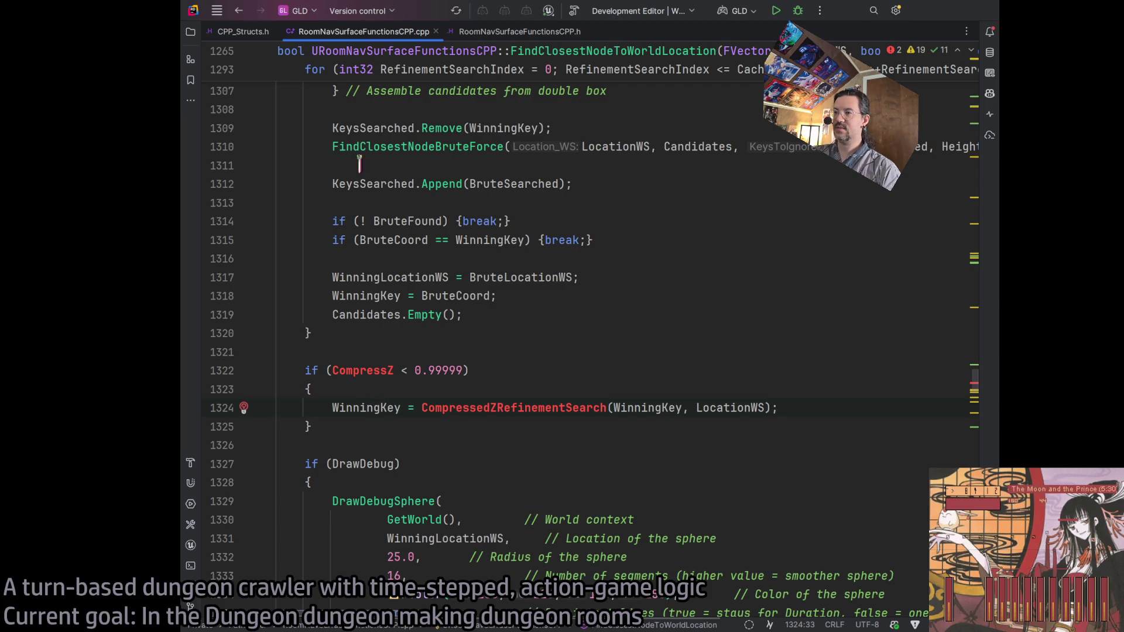
key("ctrl+alt+Home")
Add a UFUNCTION(BlueprintCallable, Category="Query", ...) macro before protected: in the header
scroll(406, 386, "down", 10)
scroll(406, 383, "up", 12)
scroll(408, 388, "down", 20)
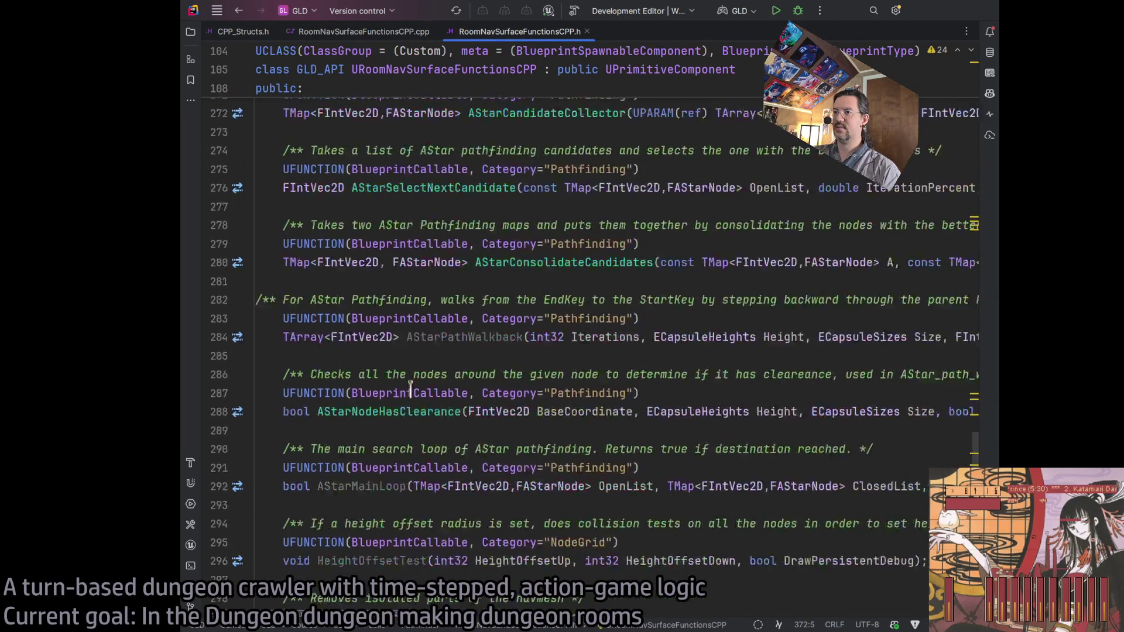
left_click(283, 468)
type("UFUNCTION")
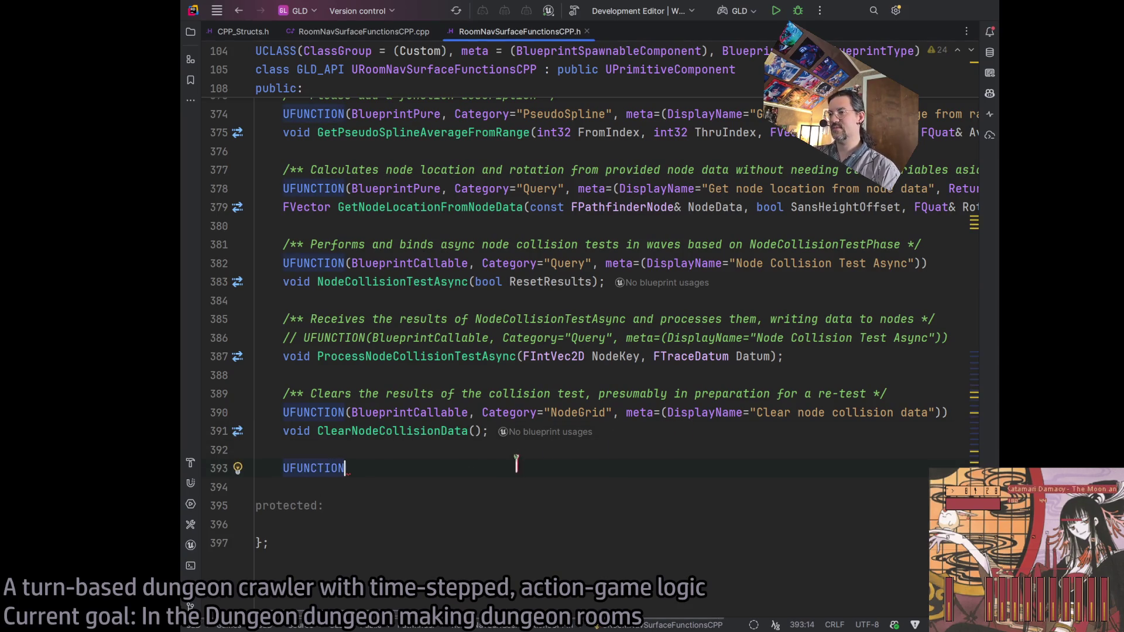
type("(BlueprintCallable, Category=\"Debug\")")
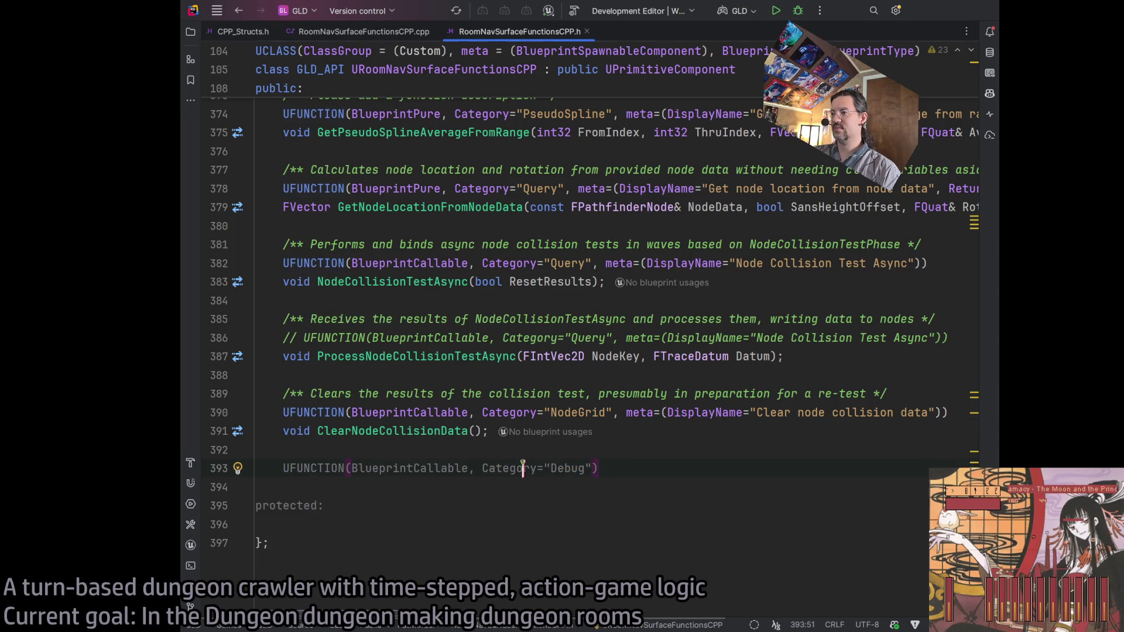
double_click(585, 468)
type("Query")
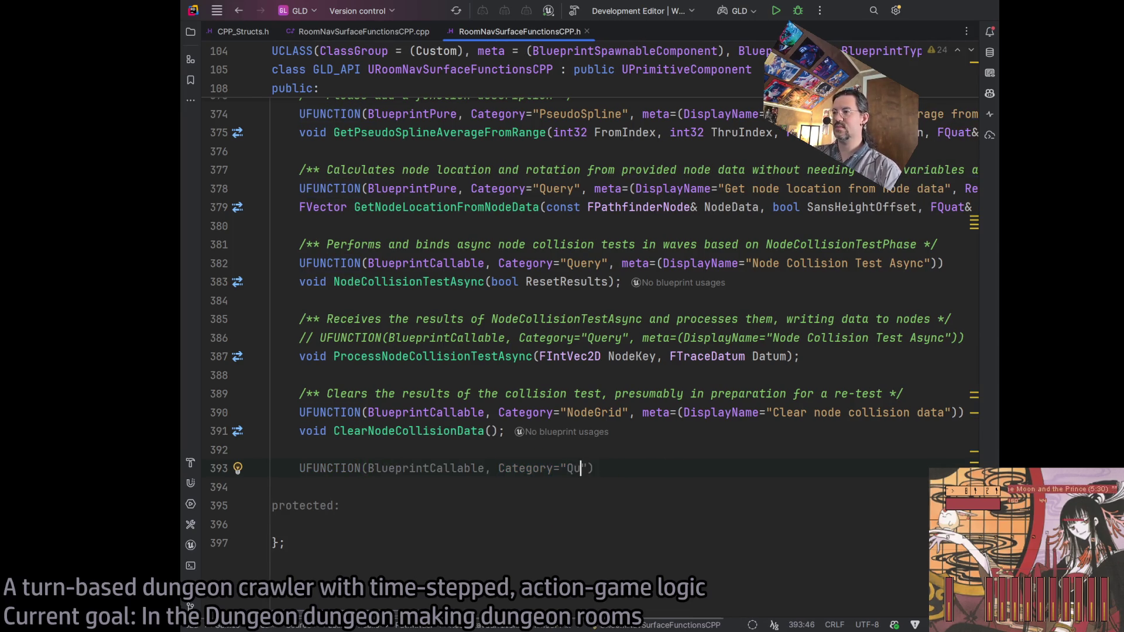
type("\",")
key("Tab")
left_click(578, 491)
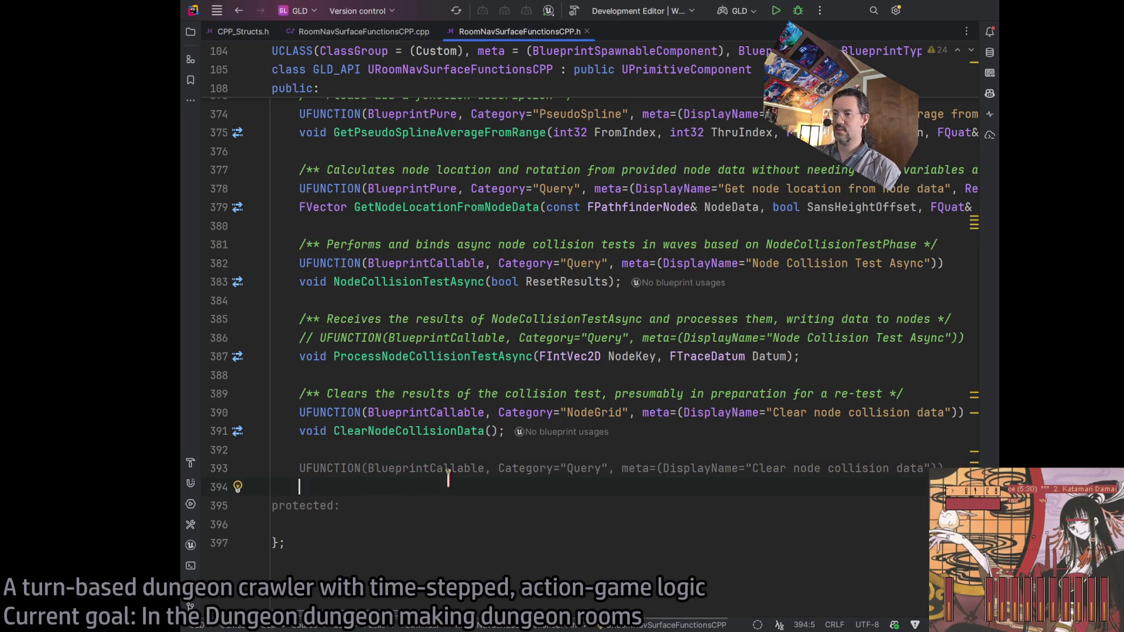
Declare FIntVec2D CompressedZRefinementSearch(FIntVec2D WinningKey, FVector LocationWS); under the macro
type("FInt")
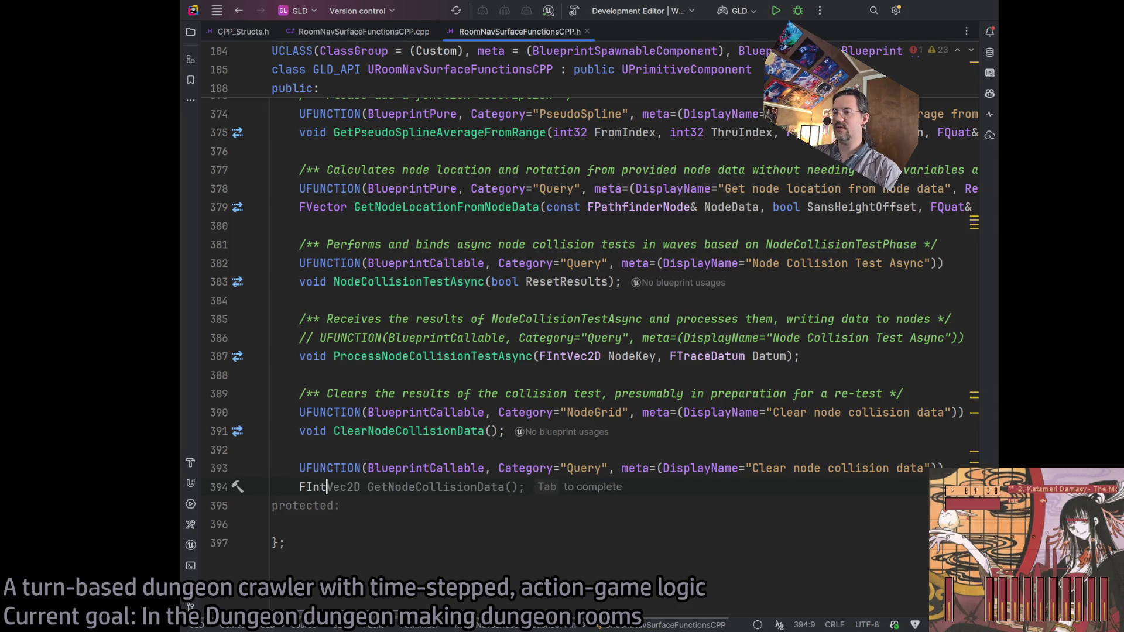
type("Vec2D CompressedZRefinementSearch(")
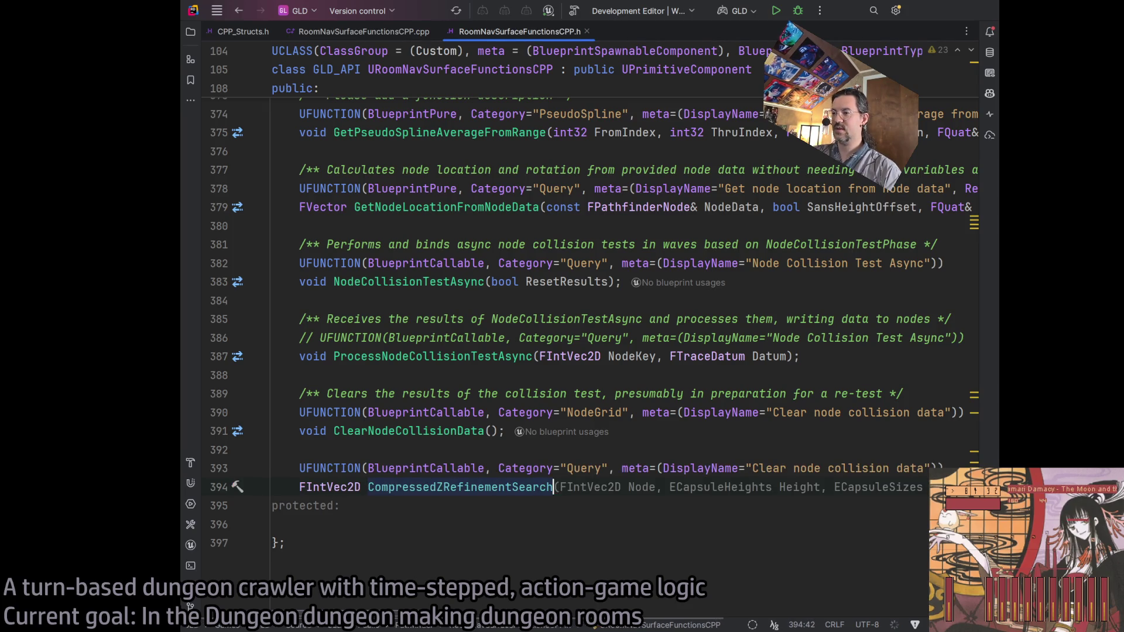
key("BackSpace")
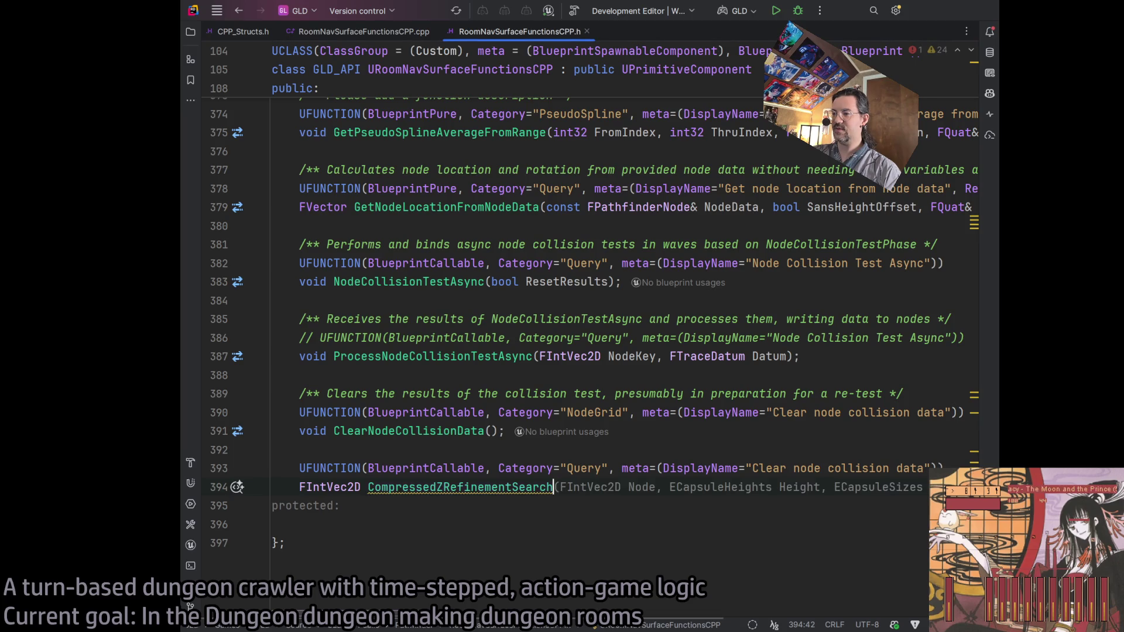
type("(")
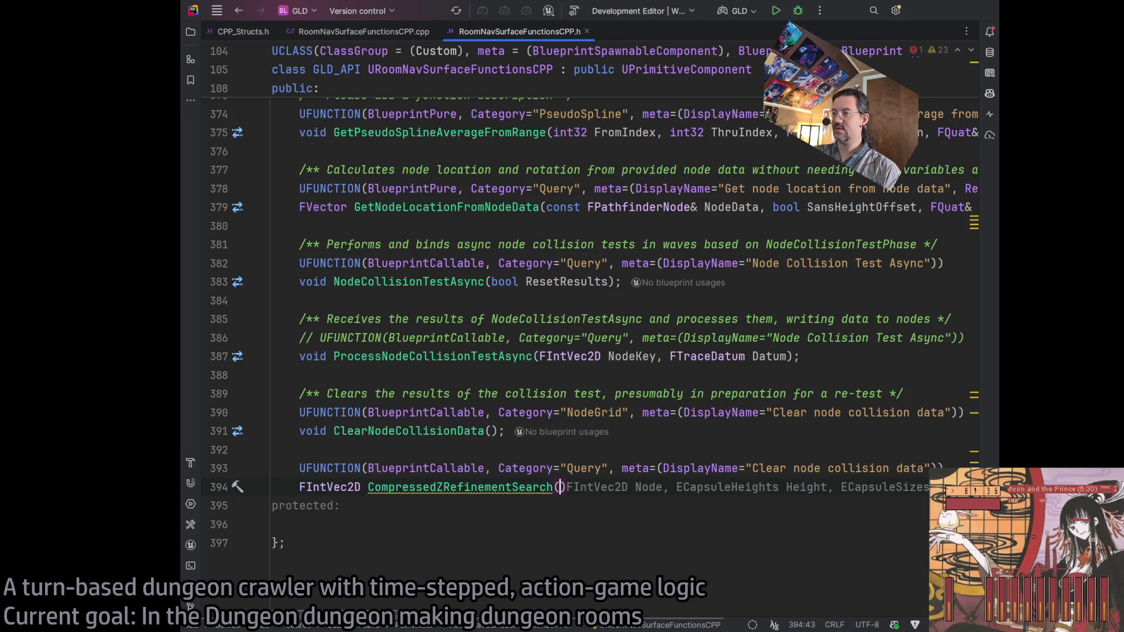
left_click(363, 32)
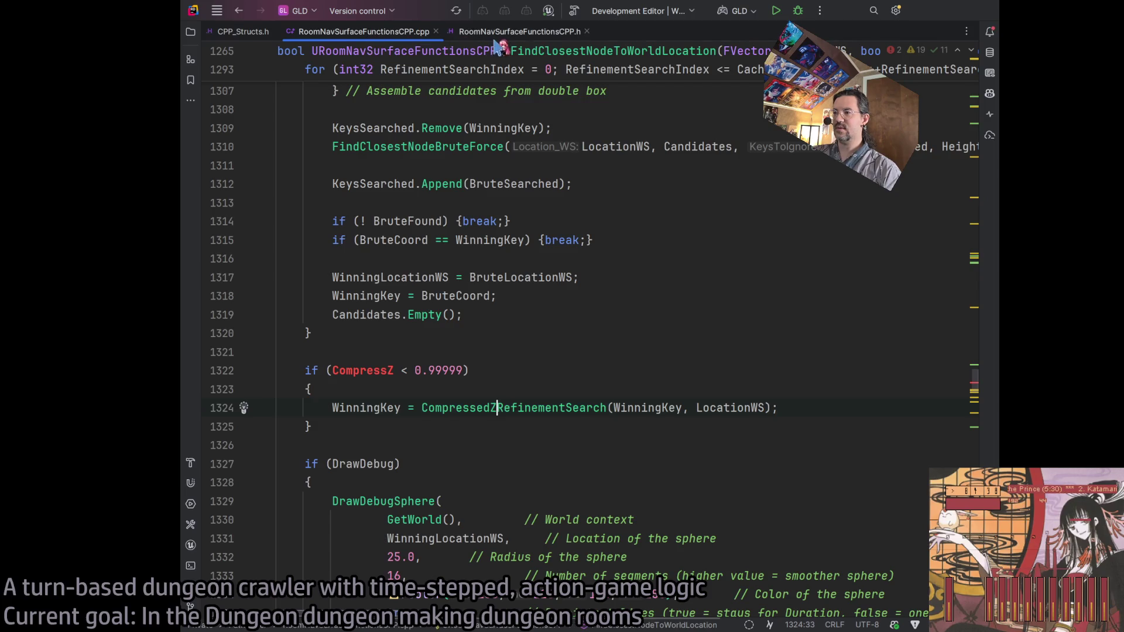
left_click(513, 34)
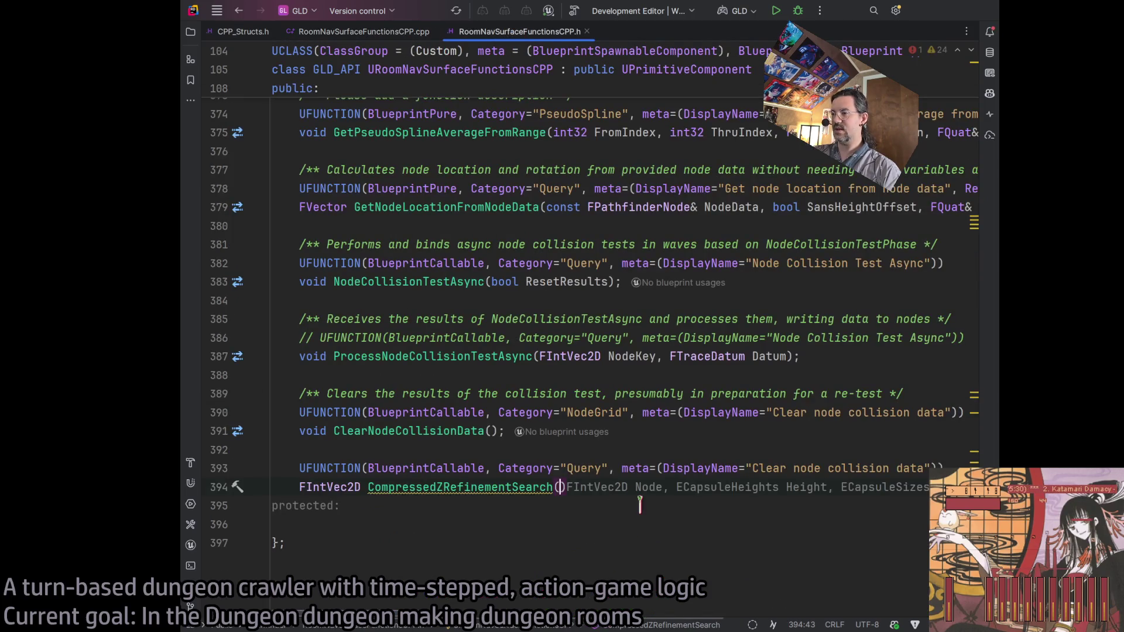
type("FIntVec")
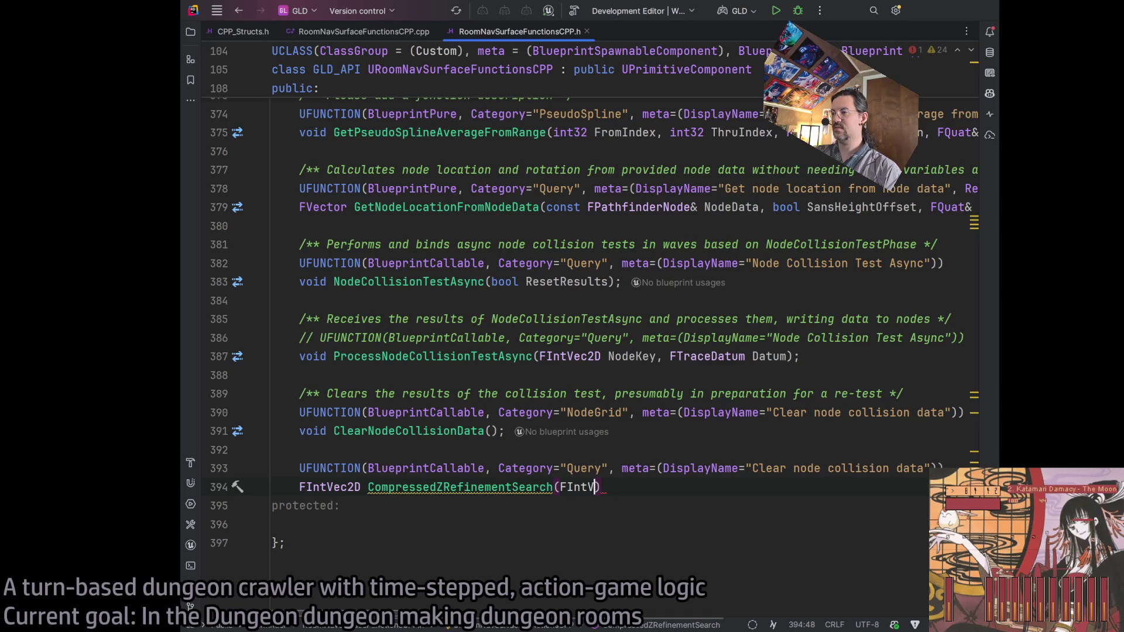
type("2D Winnin")
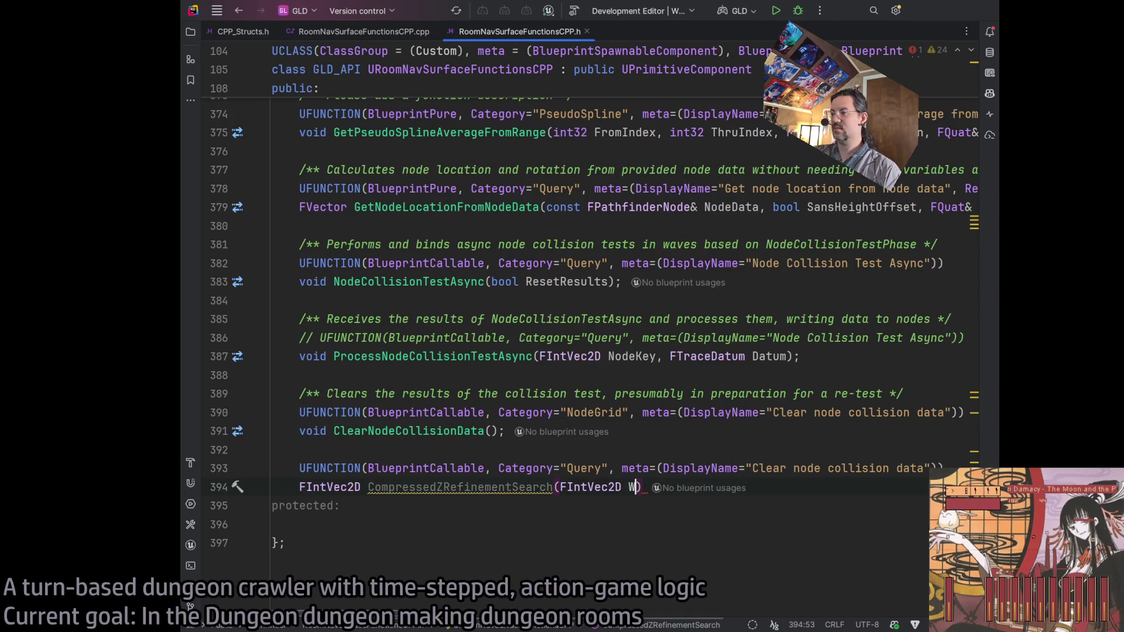
type("gKey,")
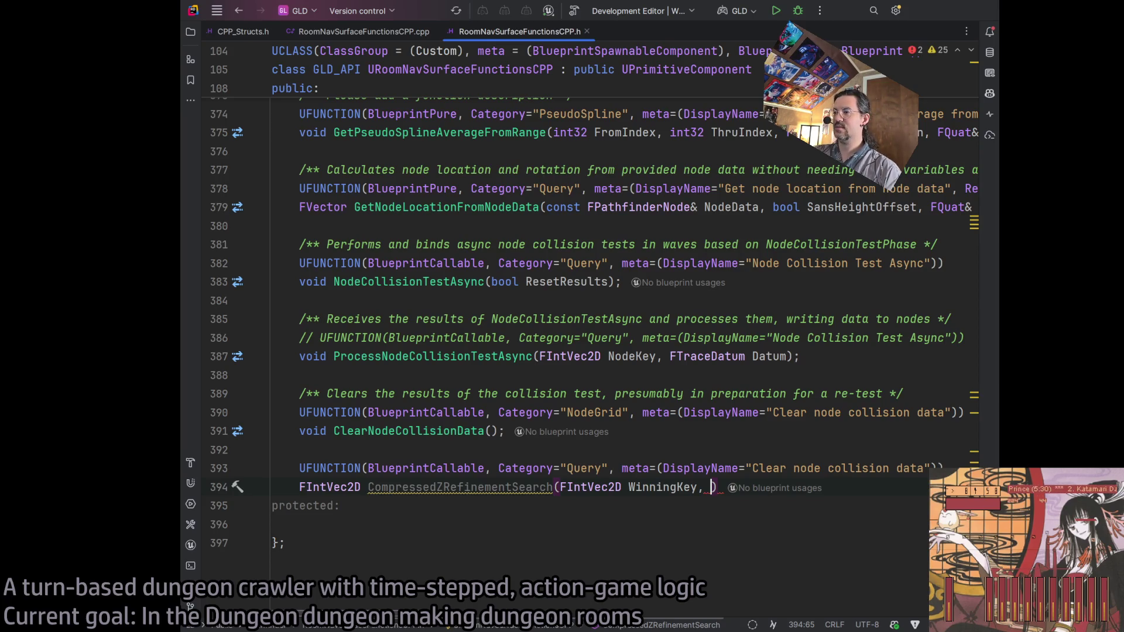
type("FVector")
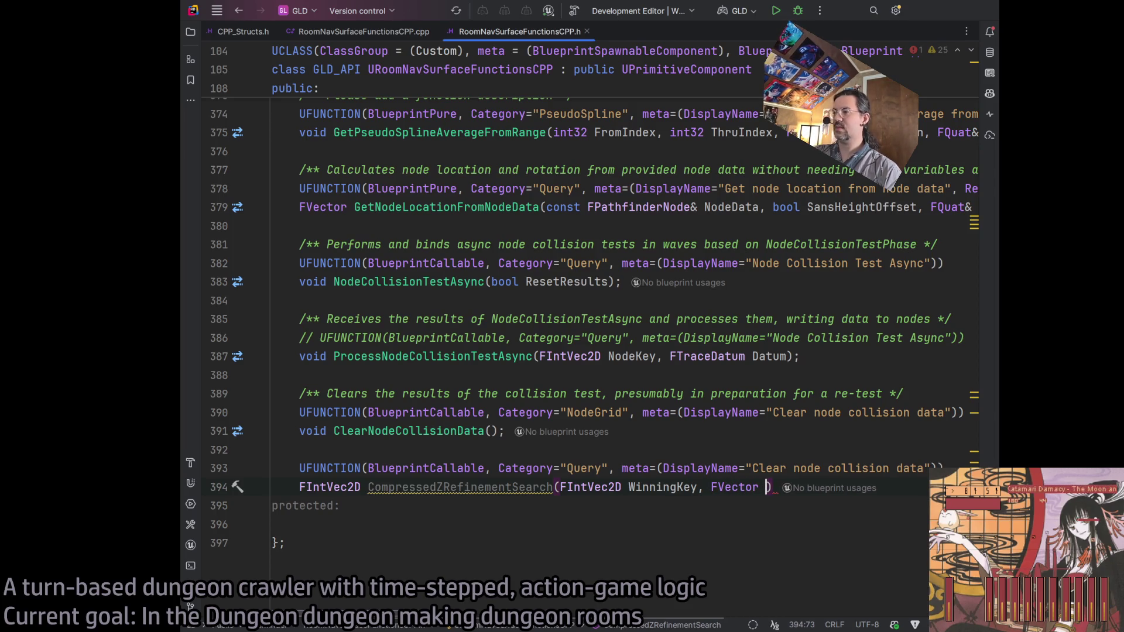
type(" LocationWS")
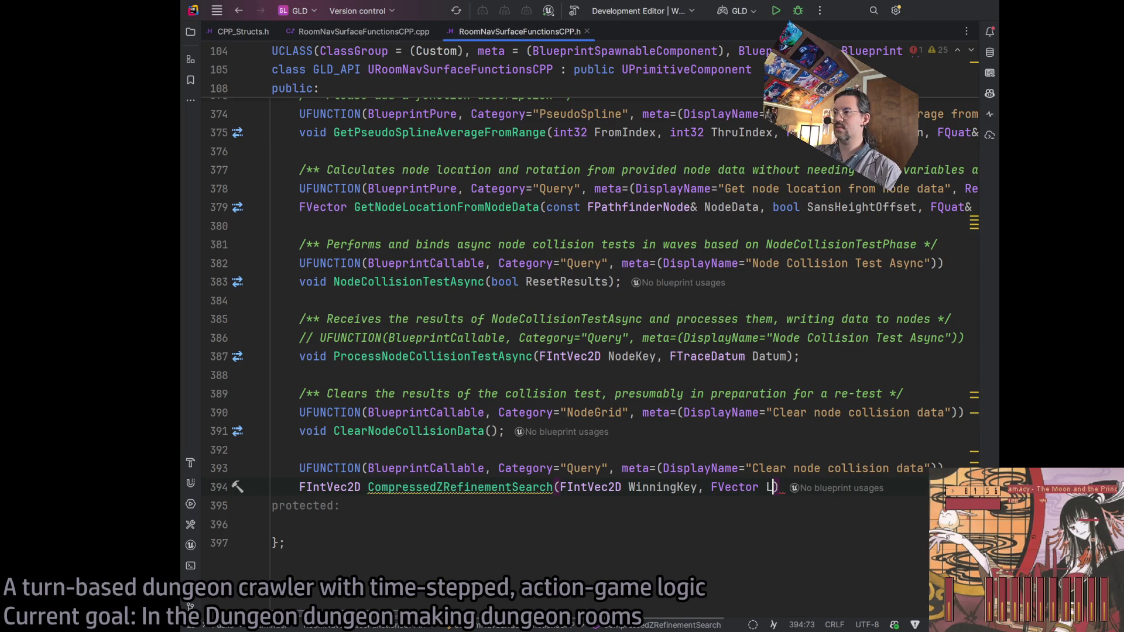
type(");")
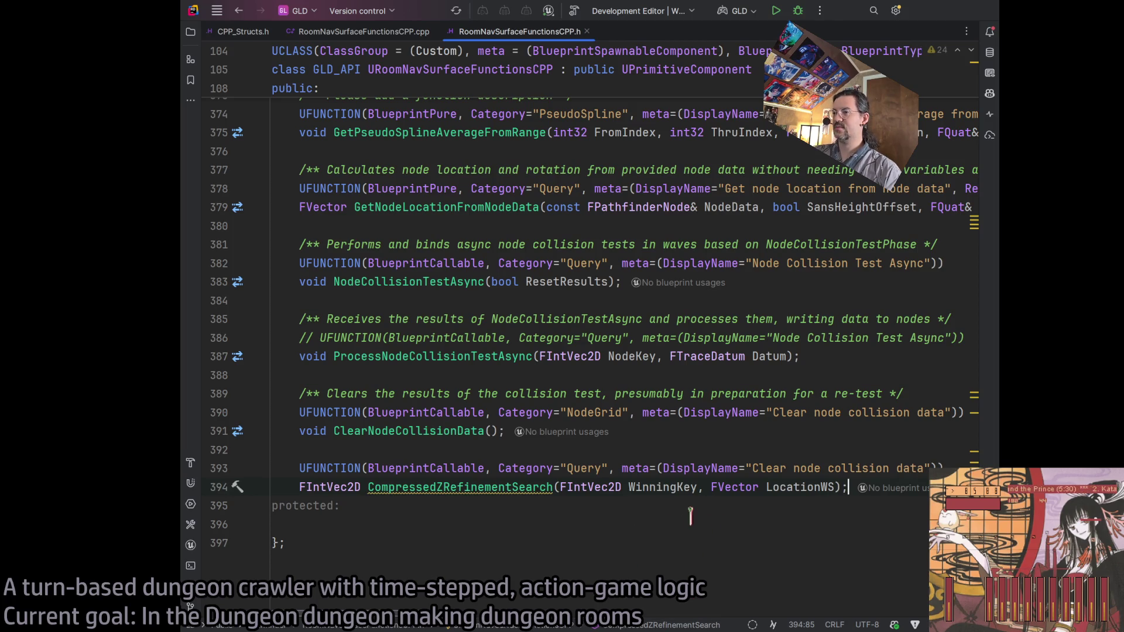
left_click(395, 34)
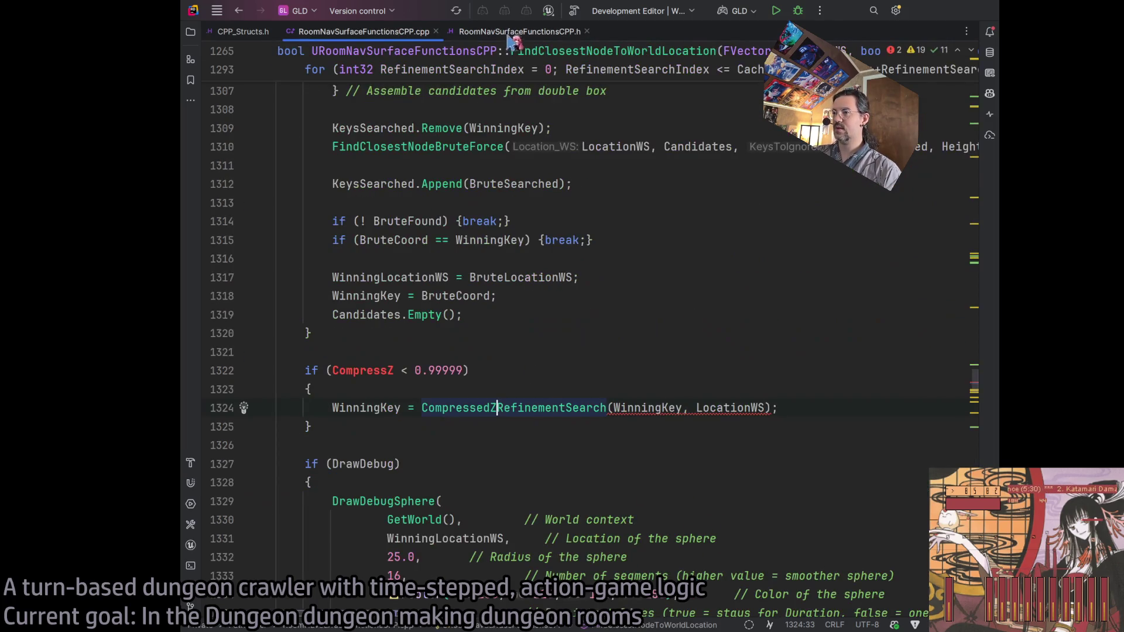
Generate an empty CompressedZRefinementSearch definition in the .cpp from the header declaration
left_click(493, 34)
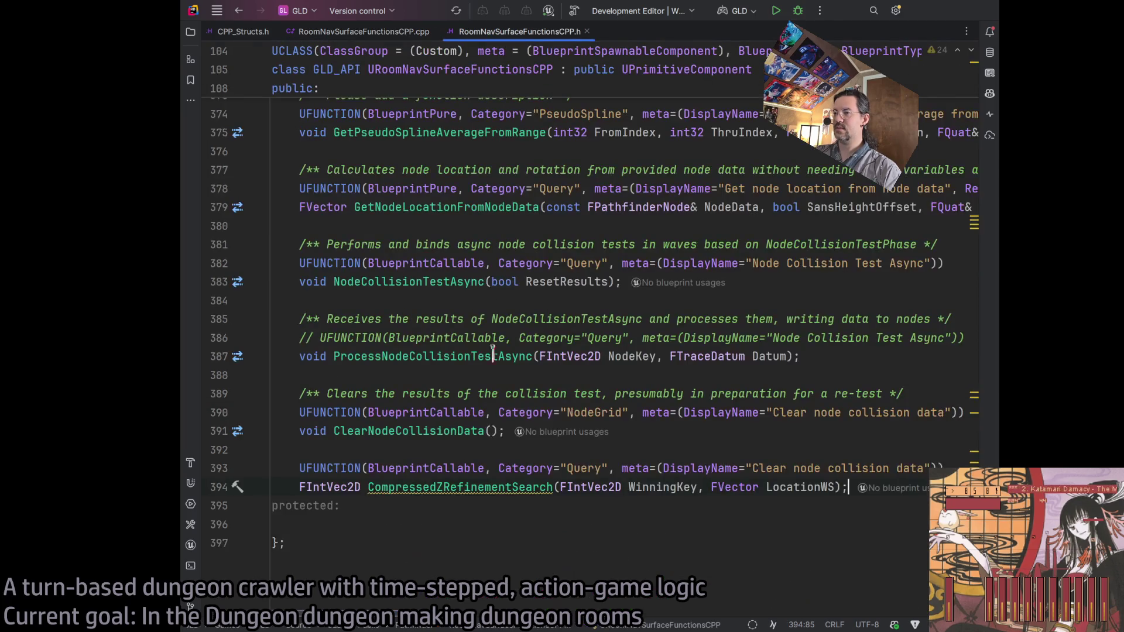
left_click(429, 486)
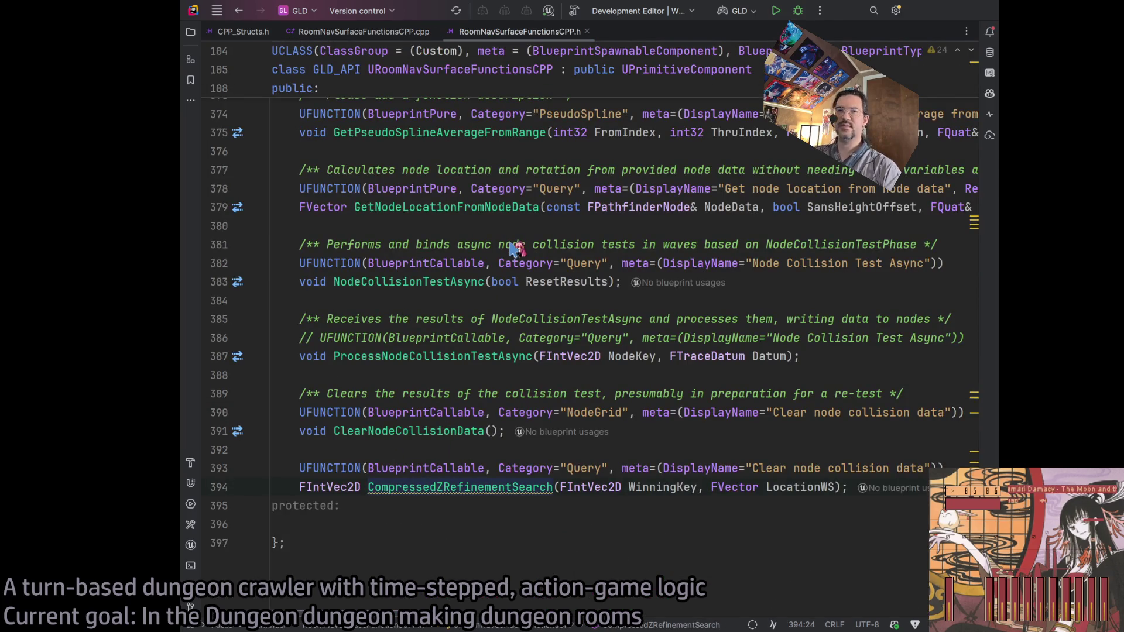
left_click(496, 491, "ctrl")
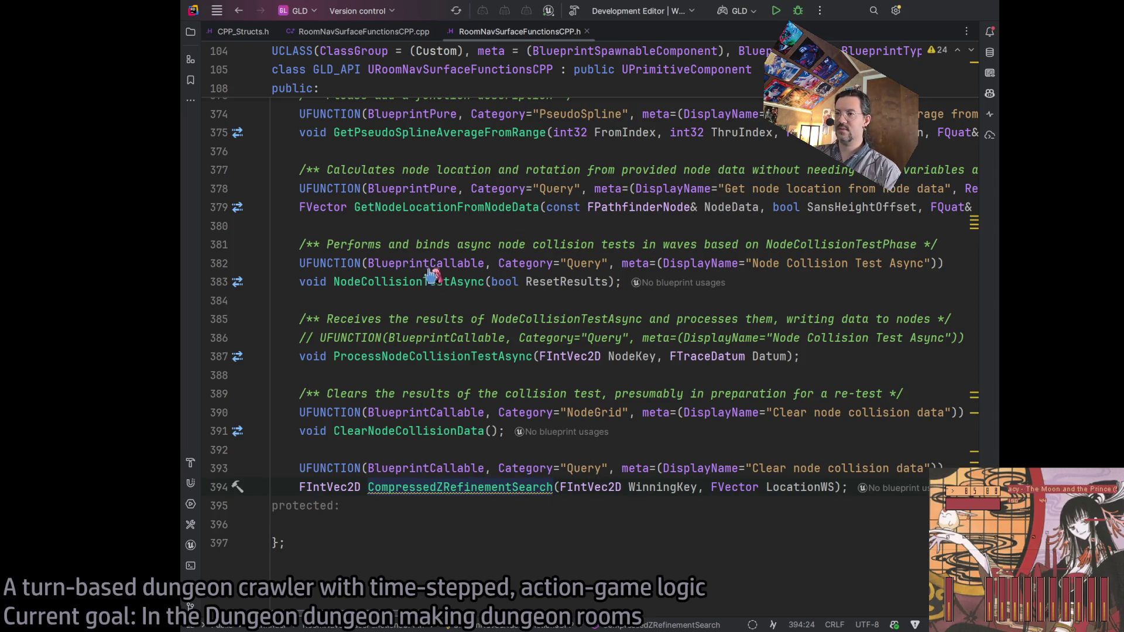
left_click(496, 491, "ctrl")
key("Return")
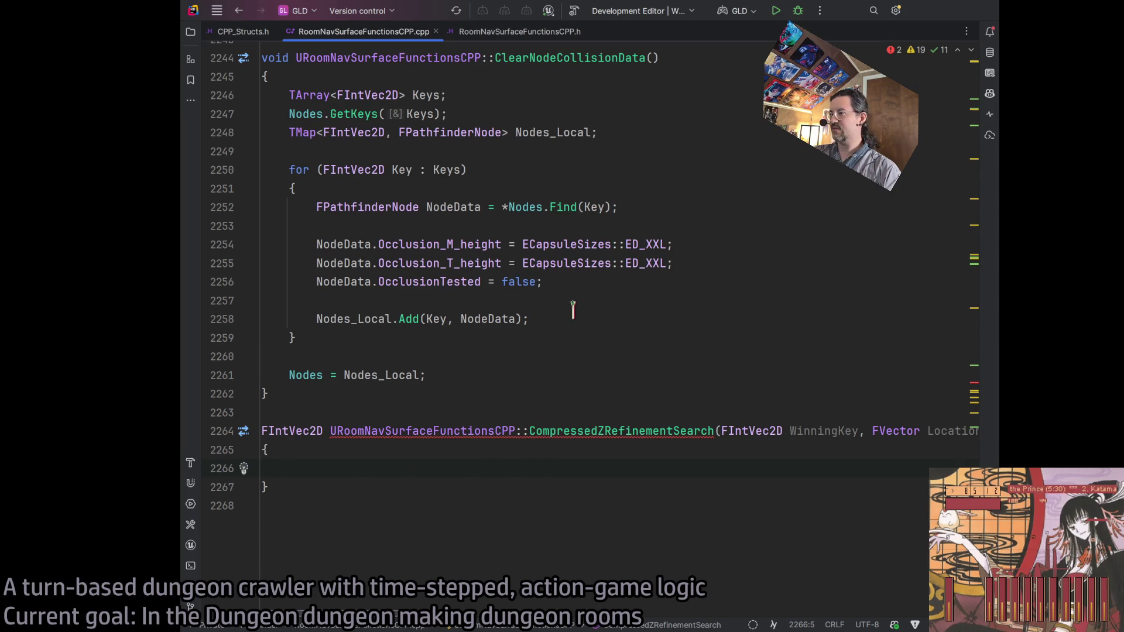
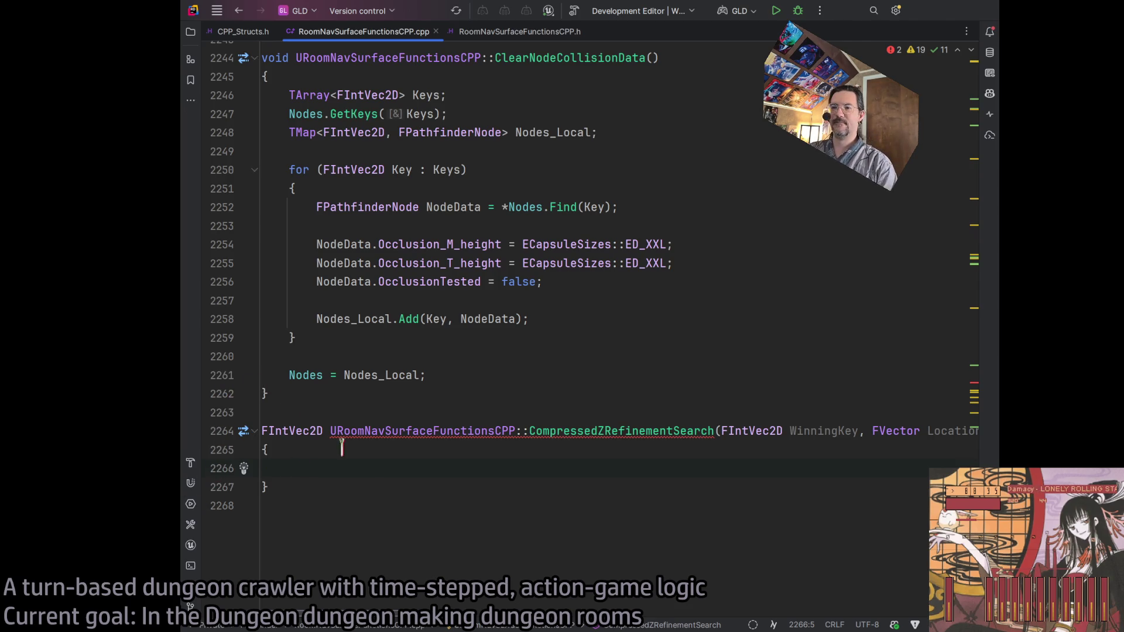
Scroll Rider's code sideways to check line 2264, then bring a Google browser window forward
scroll(351, 603, "right", 10)
scroll(351, 603, "left", 10)
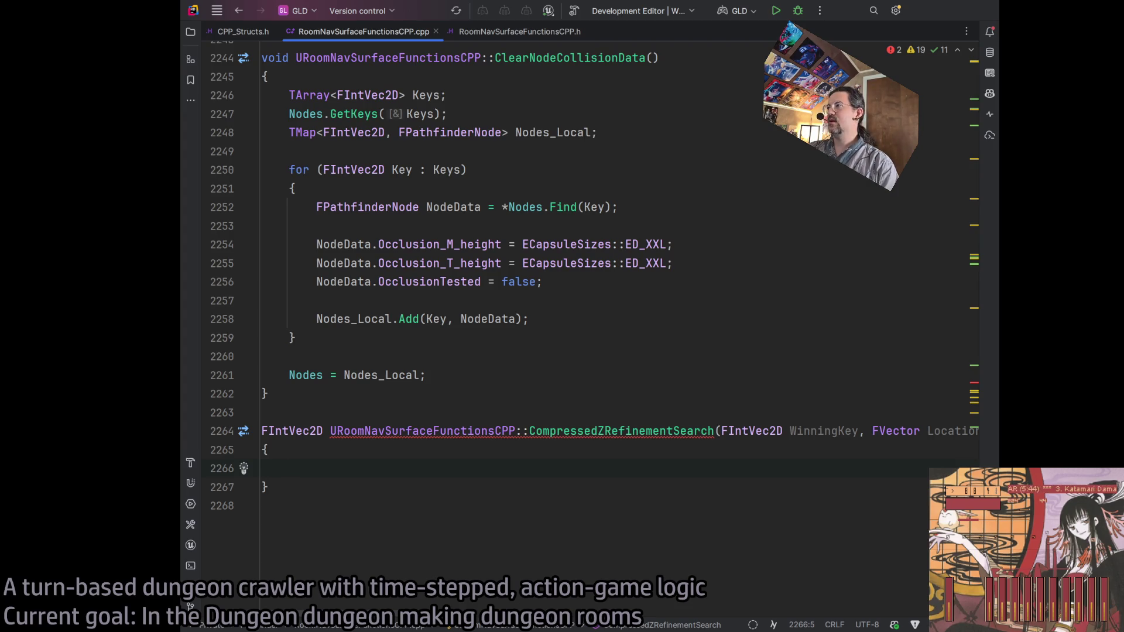
key("alt+Tab")
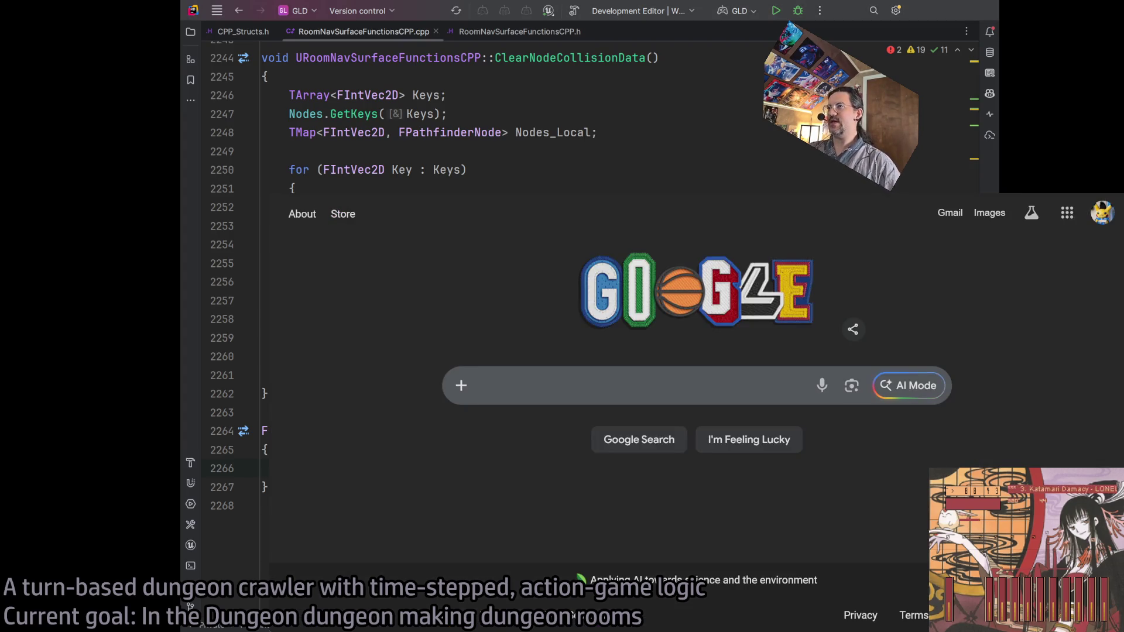
Load ChatGPT and open the Recyclable chat in the UE project
key("ctrl+l")
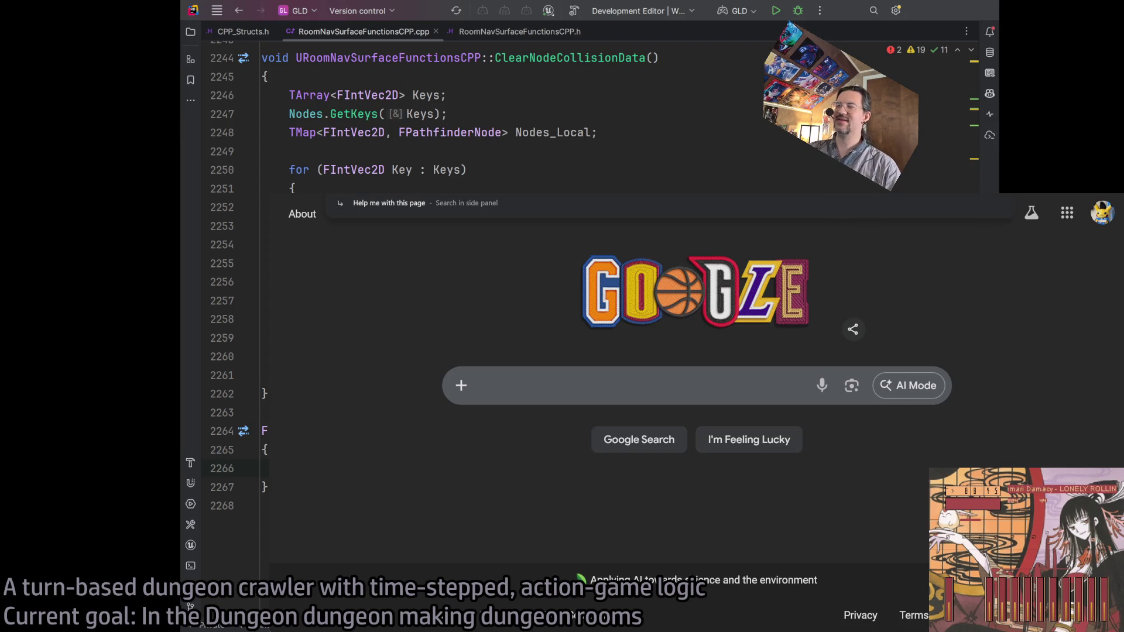
type("ch")
key("Escape")
type("ch")
key("Escape")
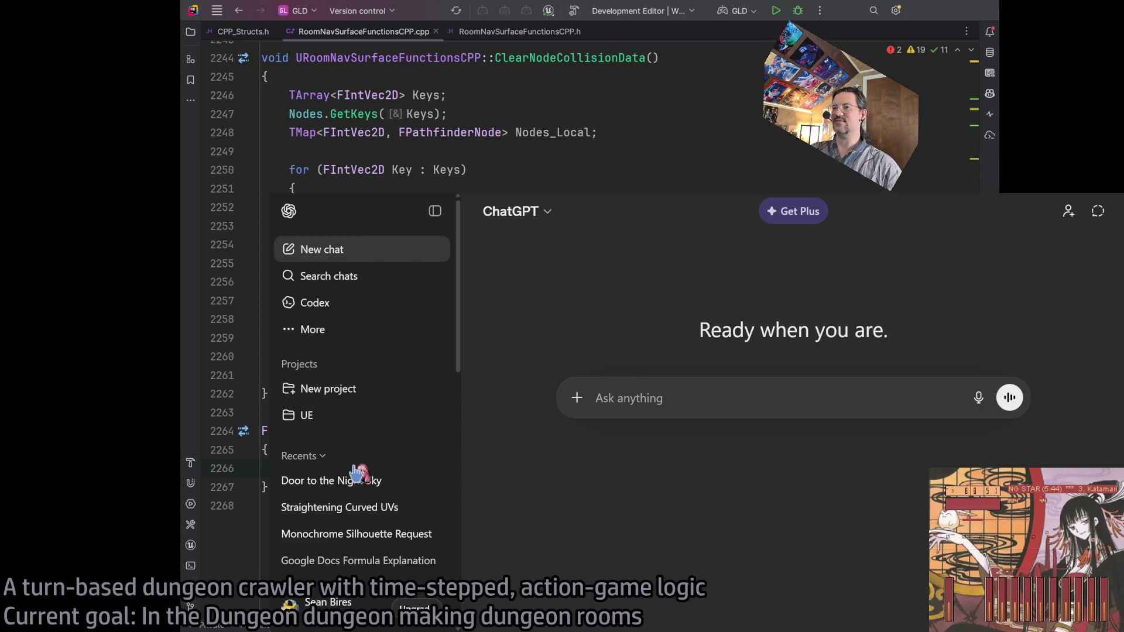
left_click(346, 415)
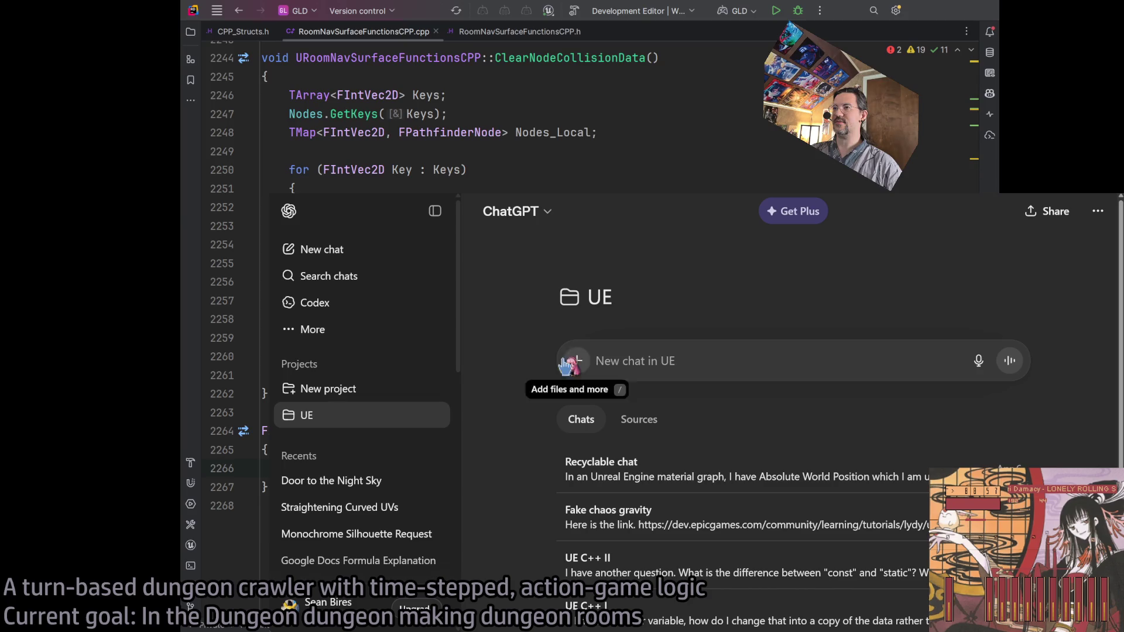
left_click(660, 475)
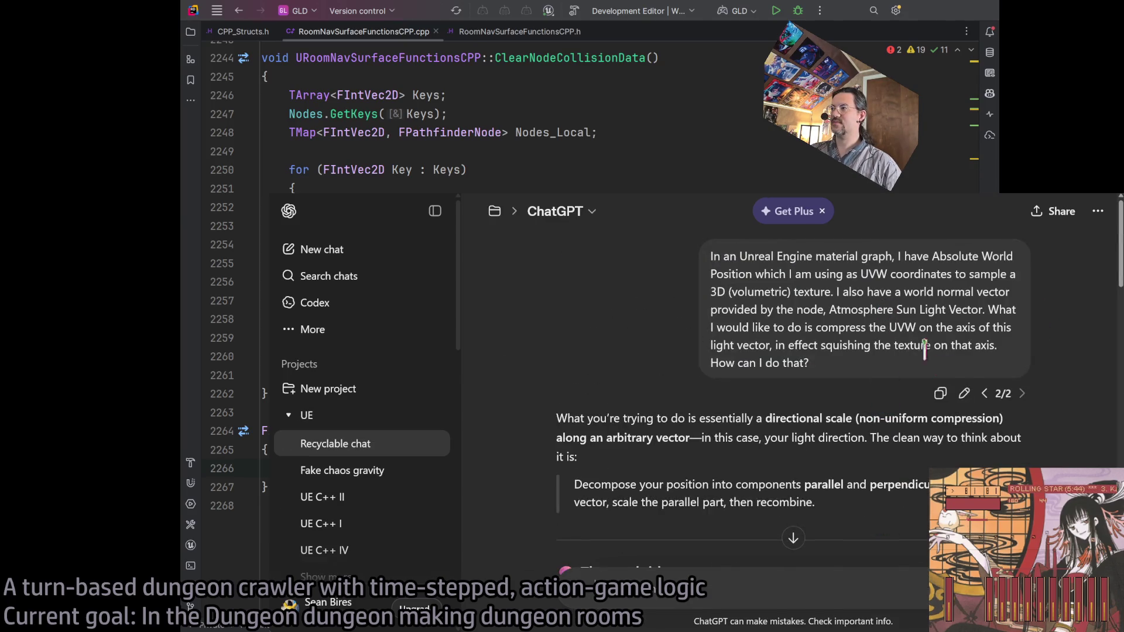
Rewrite the earlier prompt to ask for a UE C++ function finding the node closest to an input World Location
left_click(964, 394)
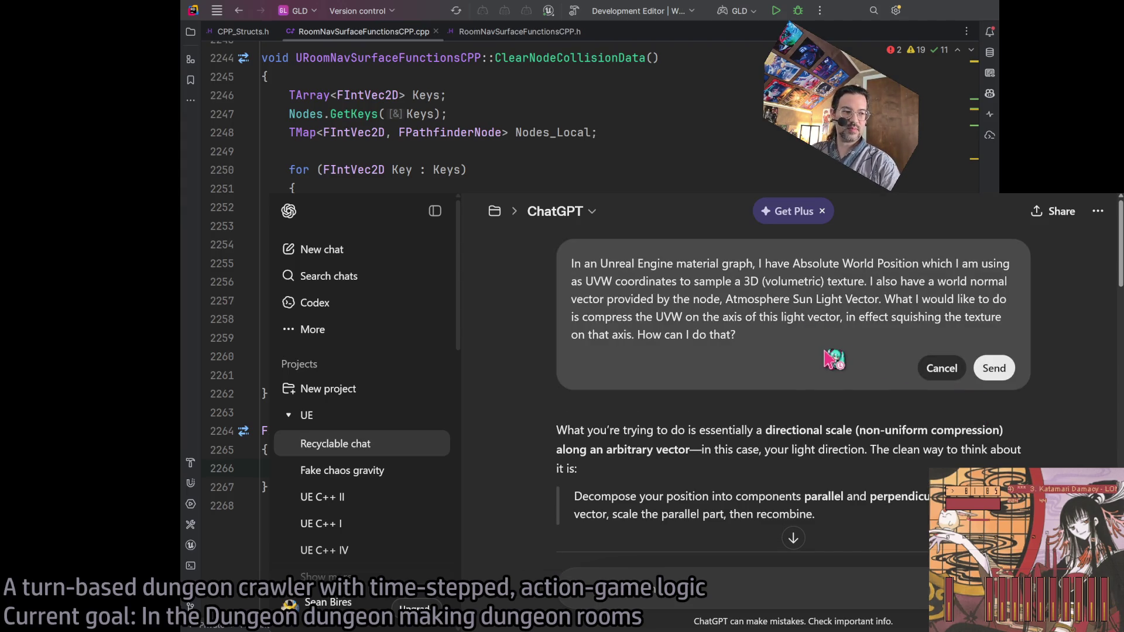
key("ctrl+a")
key("BackSpace")
type("In Unreal Engine C++, I need to write a func")
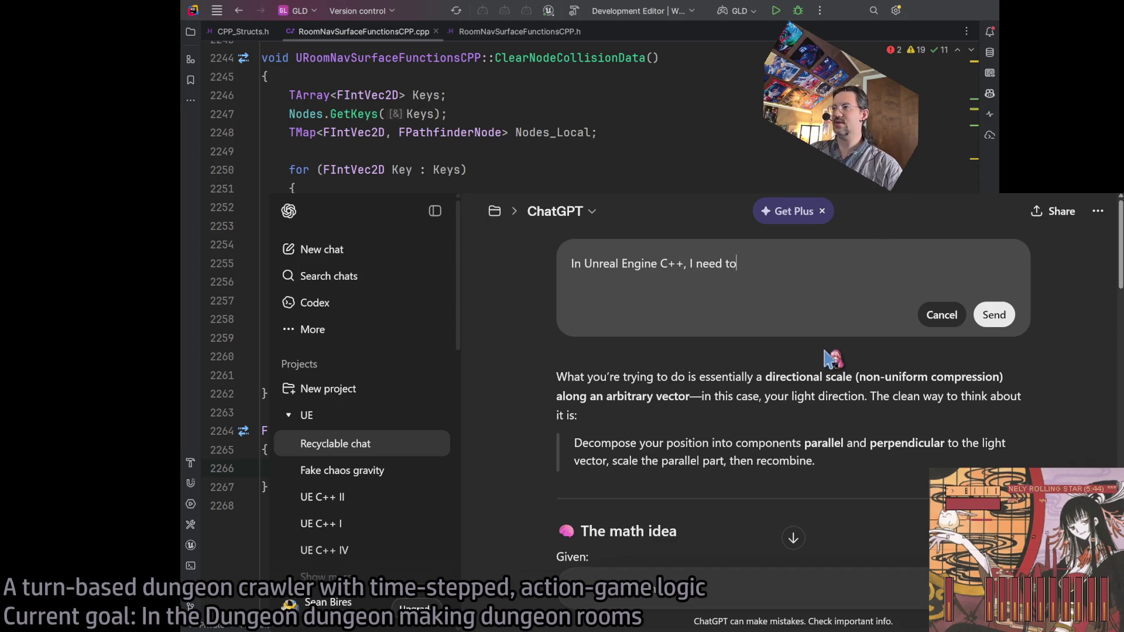
type("tion hat")
key("BackSpace")
key("BackSpace")
key("BackSpace")
type("that takes a bunch of node loacations and finds the closest ")
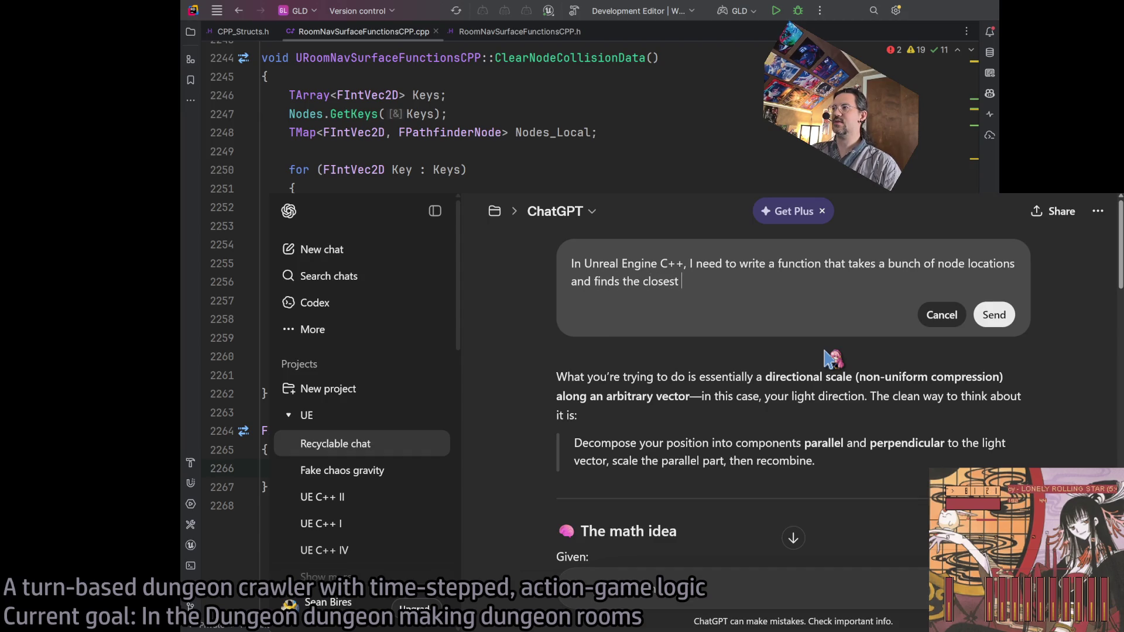
type("node t")
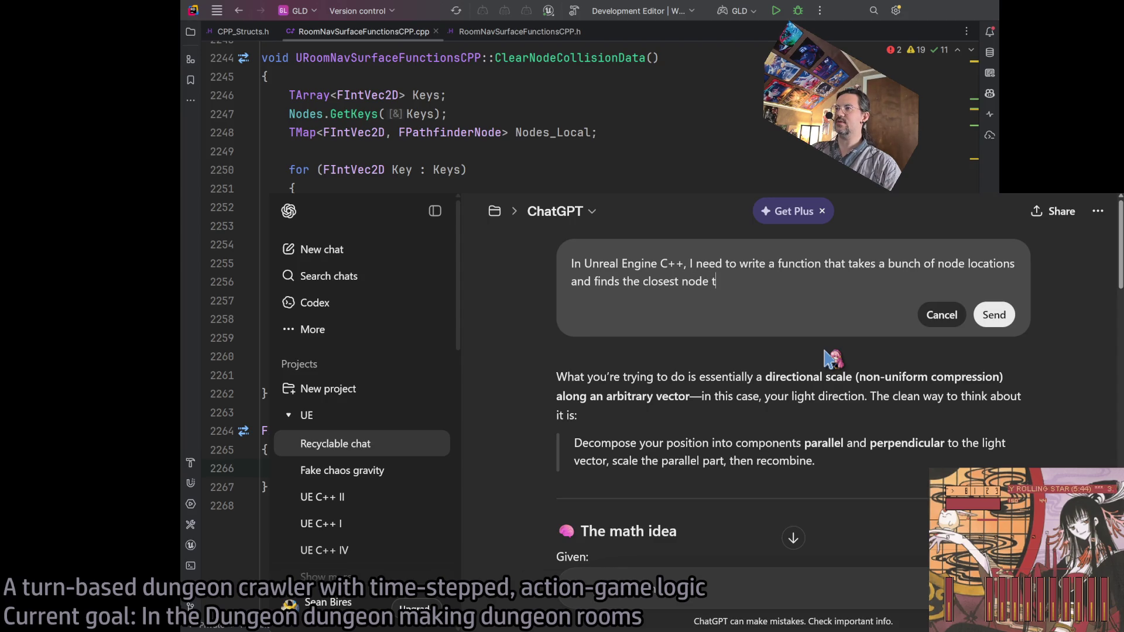
type("spec")
key("BackSpace")
key("BackSpace")
key("BackSpace")
type("in ")
type("input World Locaxtion")
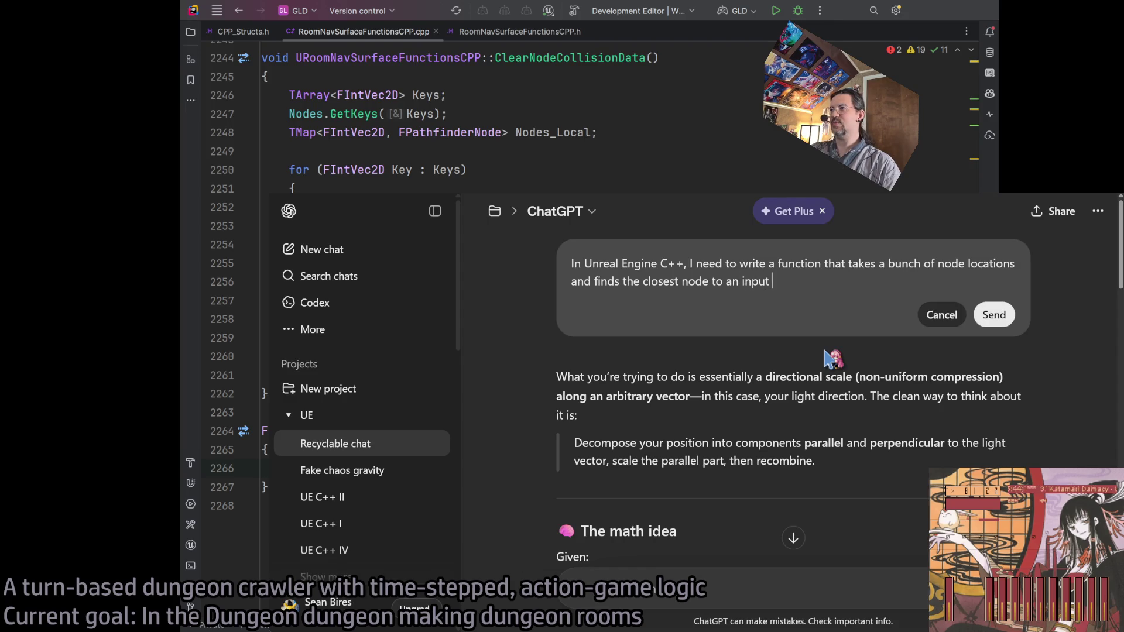
key("BackSpace")
key("BackSpace")
key("BackSpace")
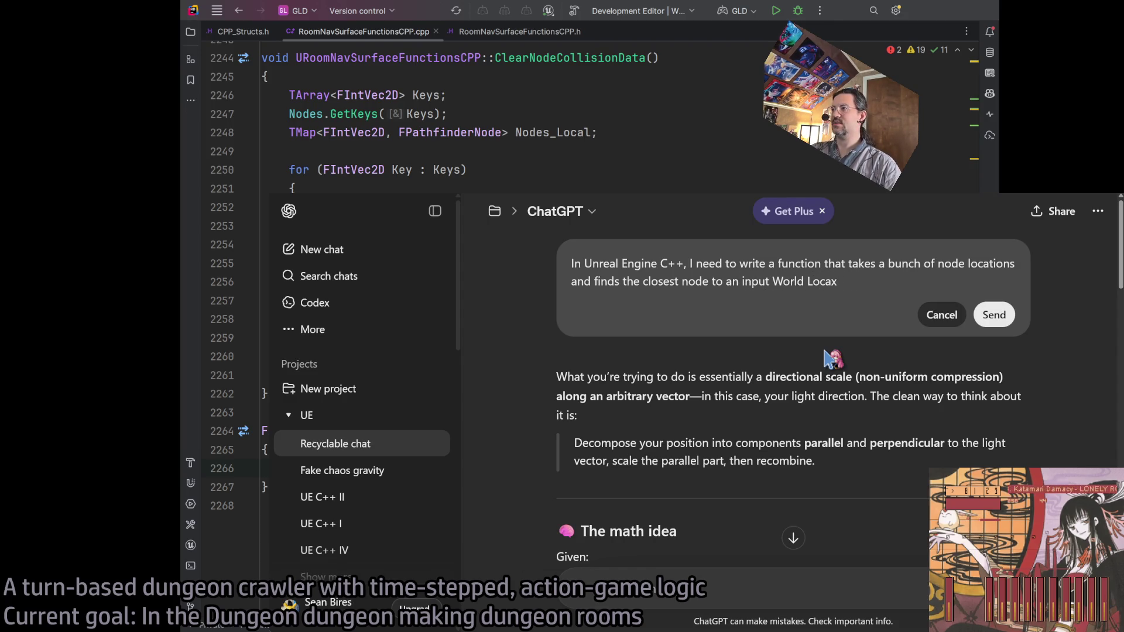
type("tion. The ")
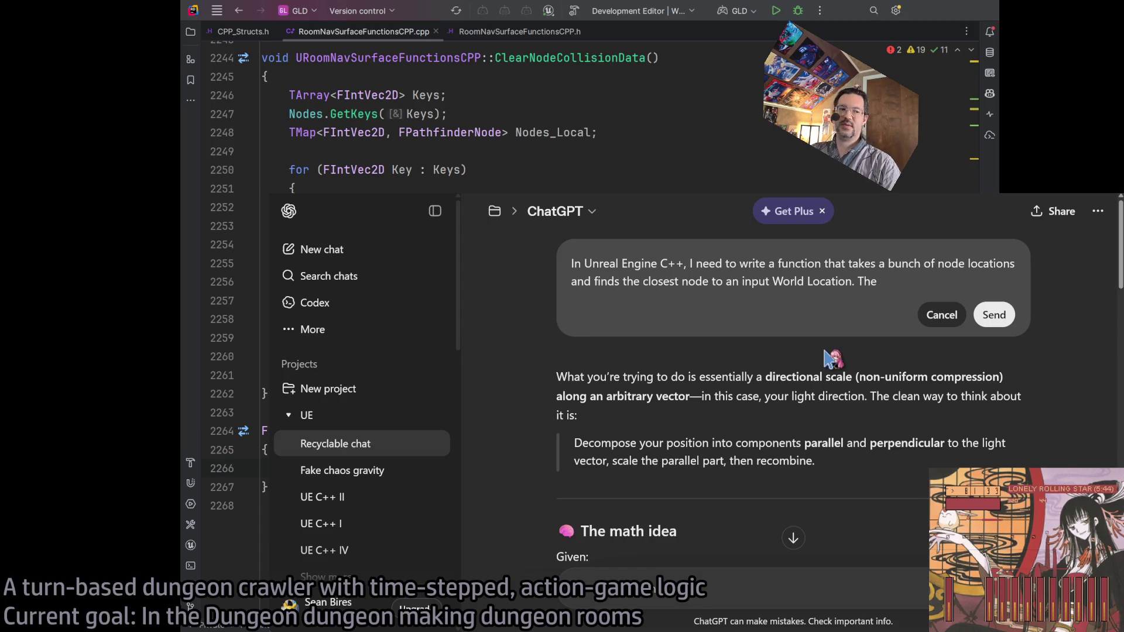
type("twist is")
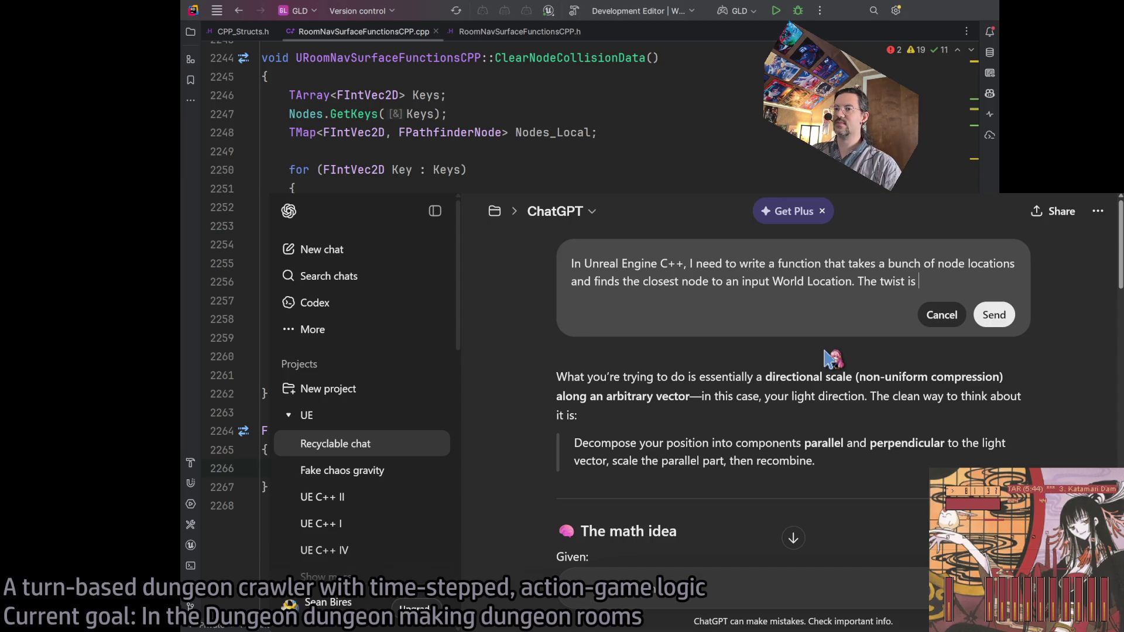
type(" there's a ")
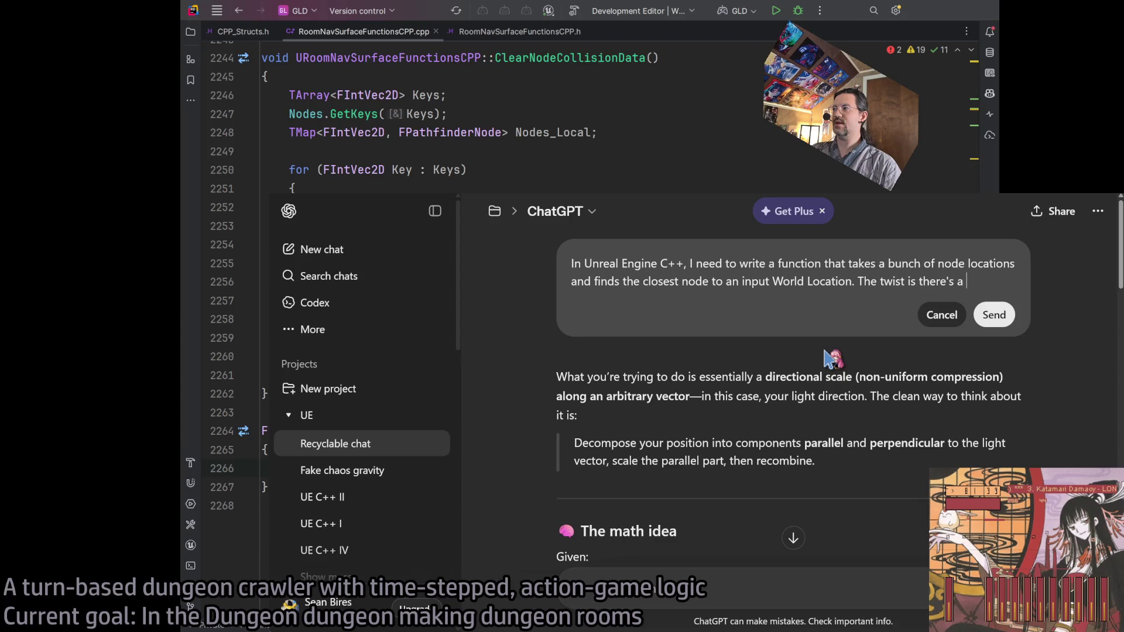
type("vector")
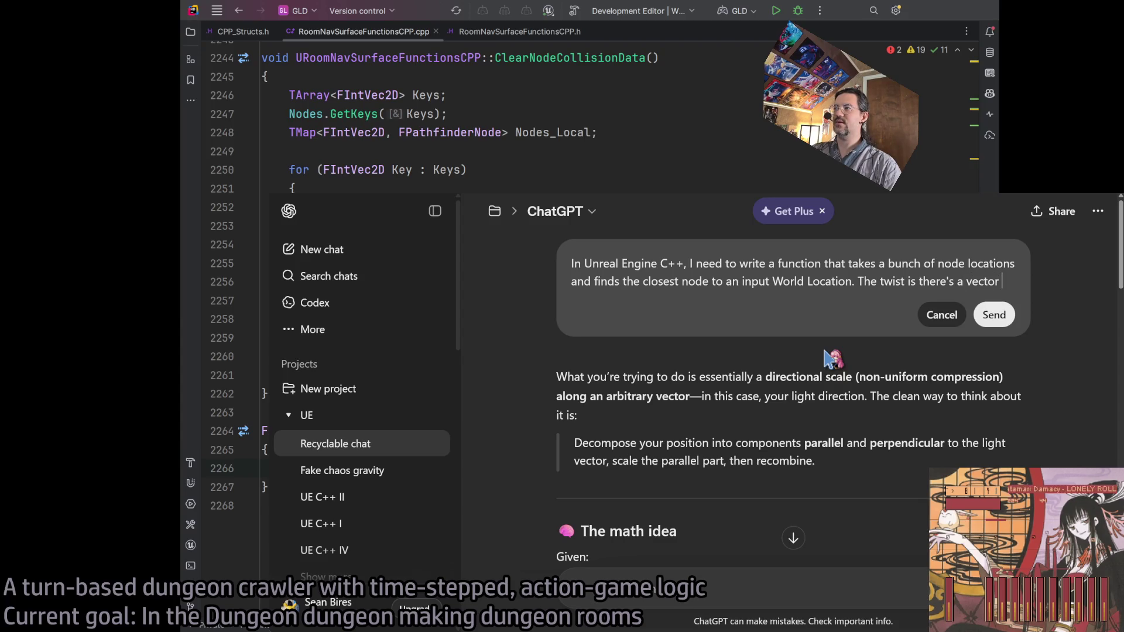
Add the twist of a squish factor compressing space along a given normal vector, then submit the question
key("BackSpace")
key("BackSpace")
key("BackSpace")
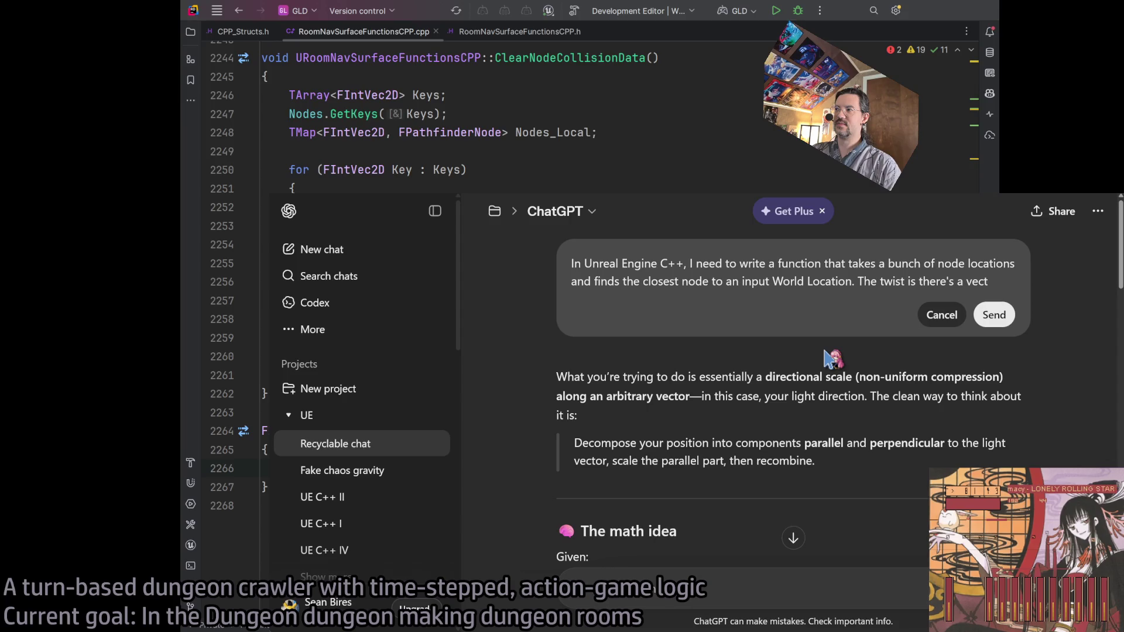
type("s a ")
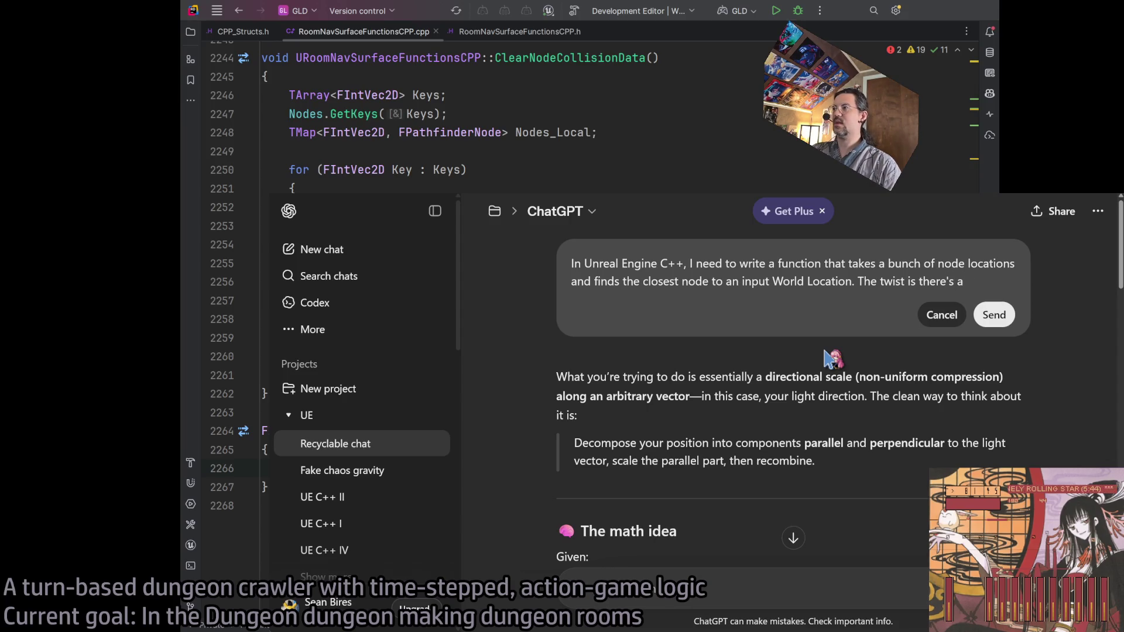
type(" squish factor ")
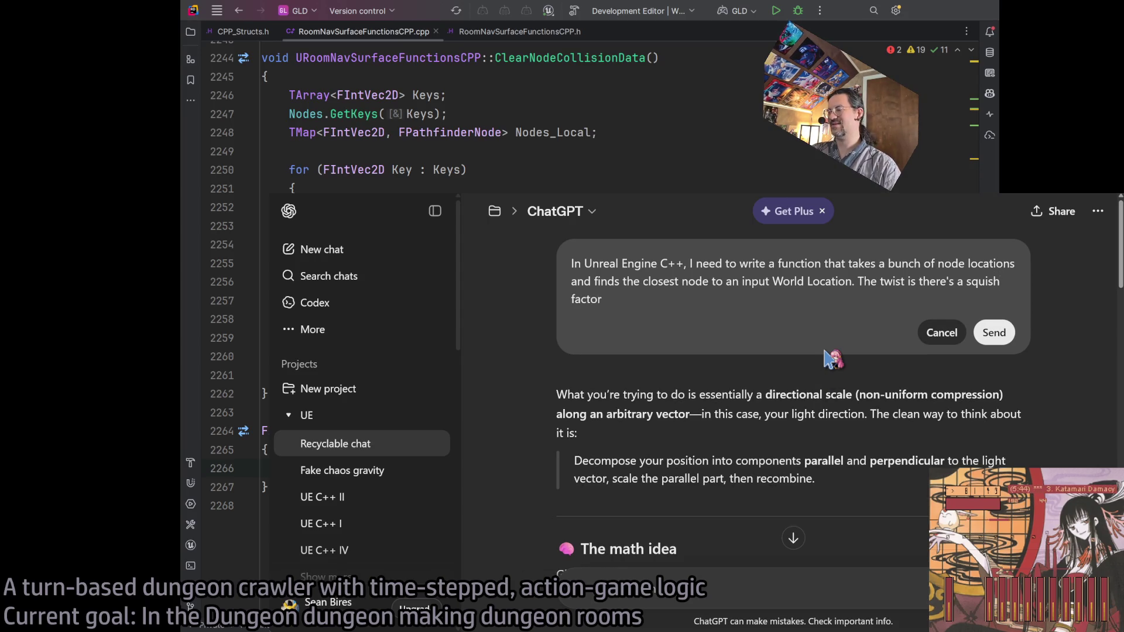
type(" where the space gets compressed along")
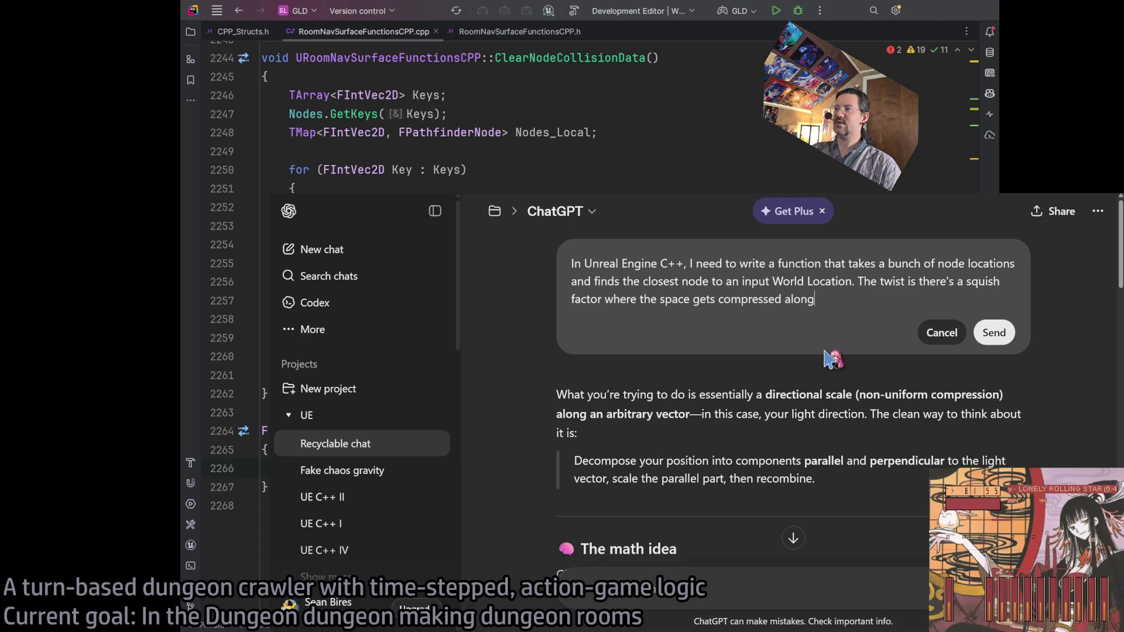
type("given normal")
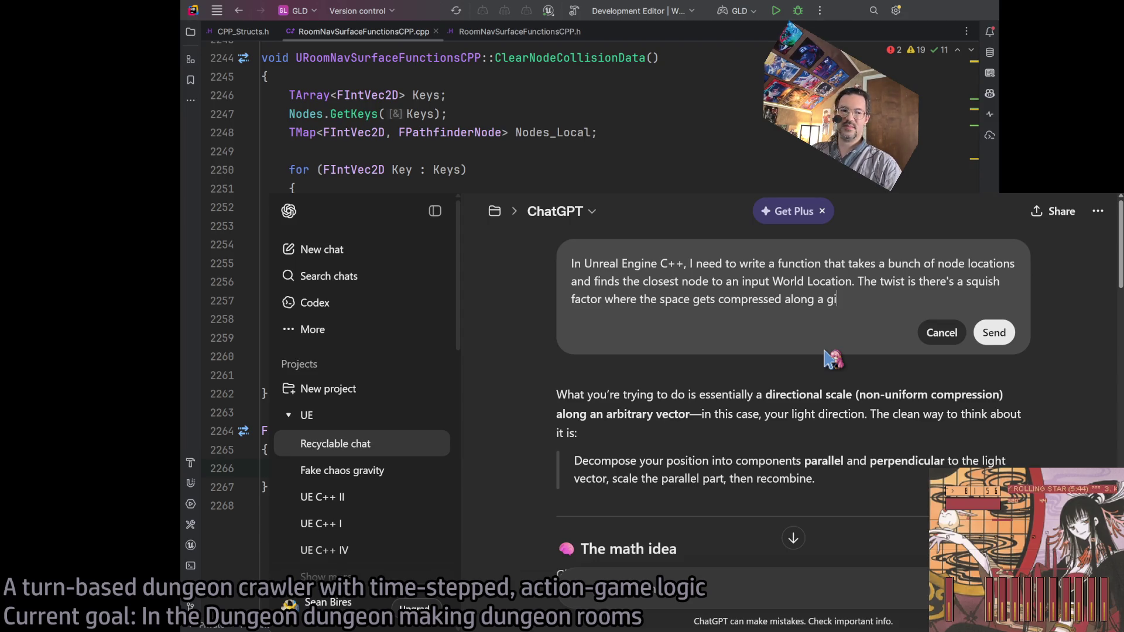
key("BackSpace")
type("xis.")
key("BackSpace")
key("BackSpace")
key("BackSpace")
type("vector.")
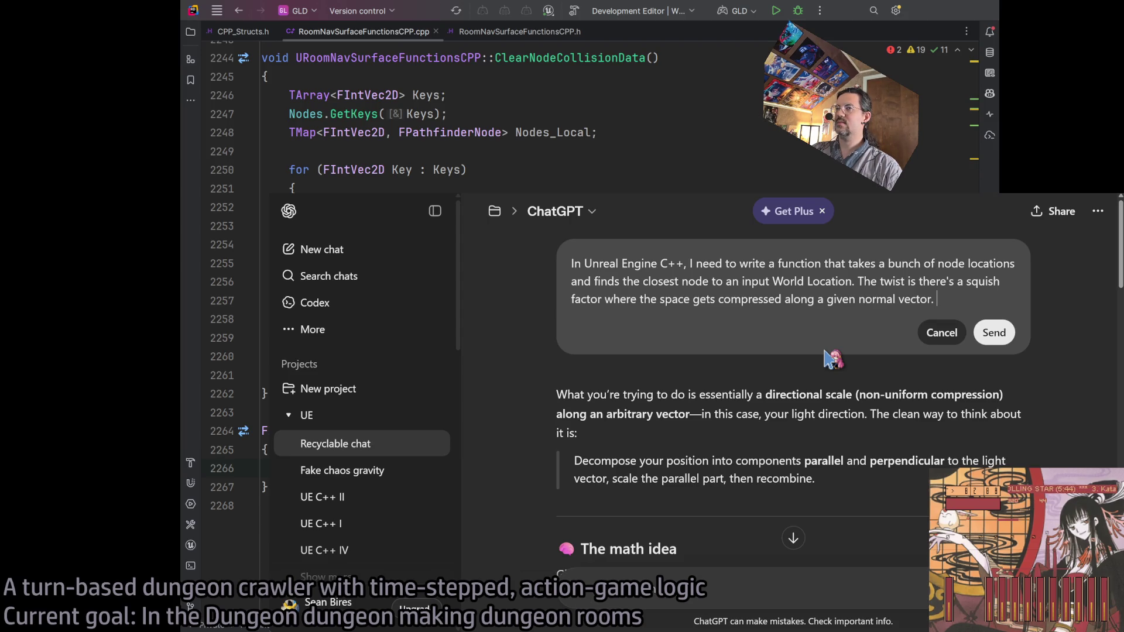
type("This basically ")
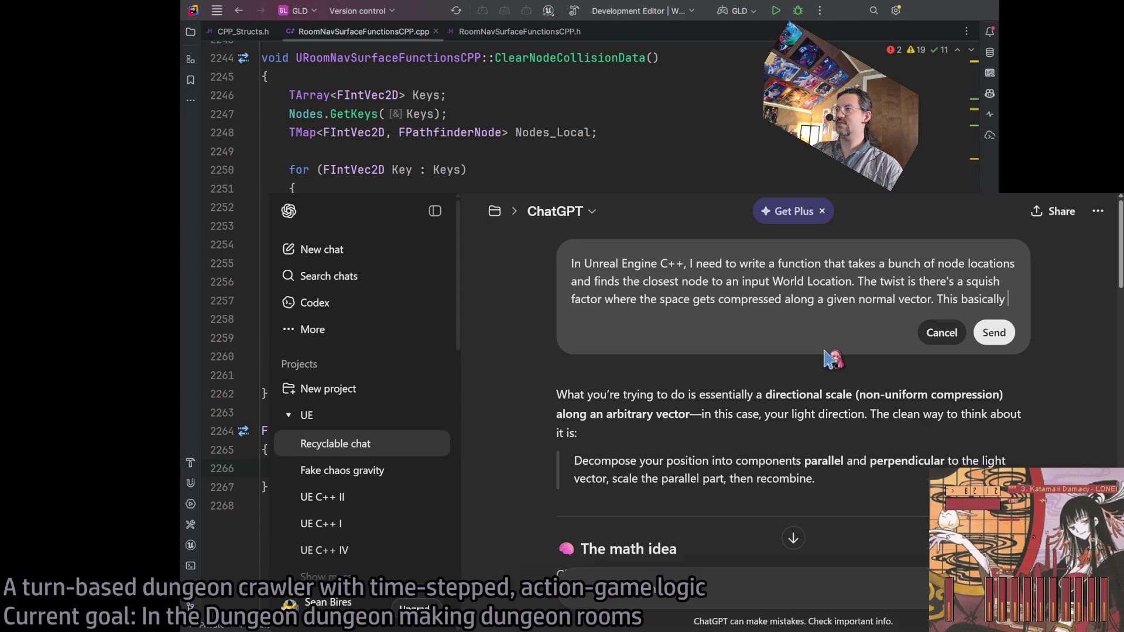
type("a")
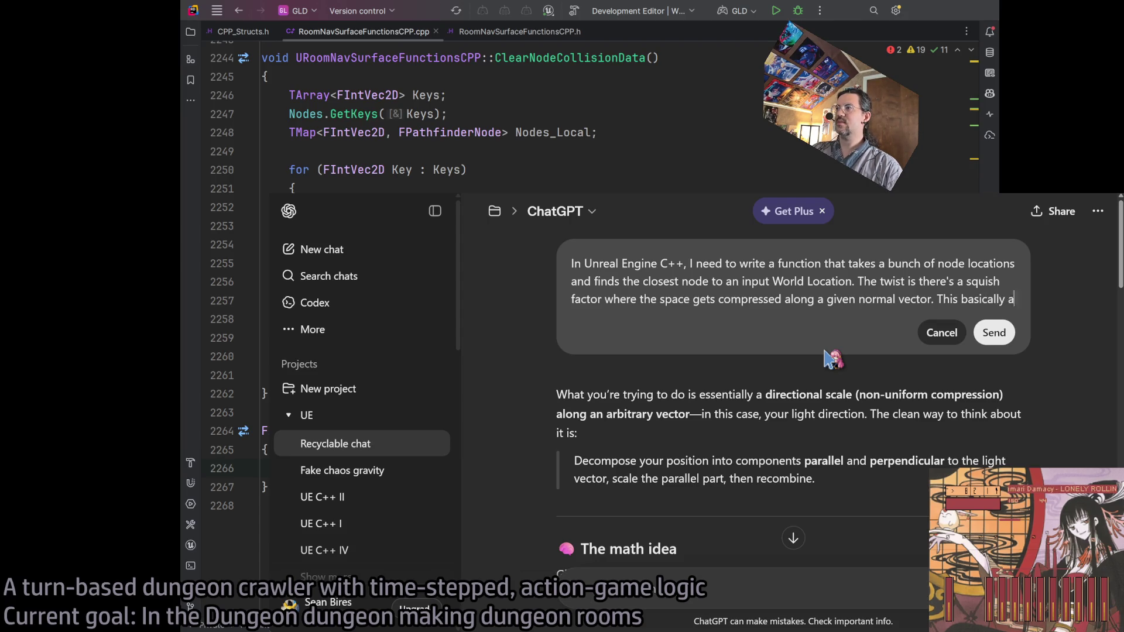
type("llows a given ")
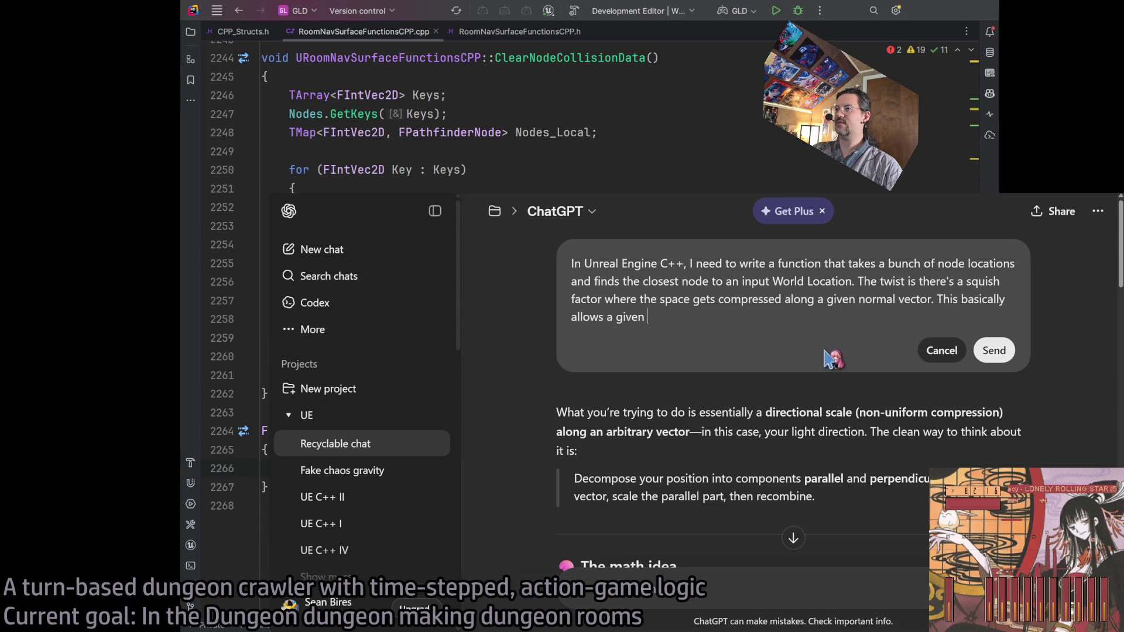
type("direction to have")
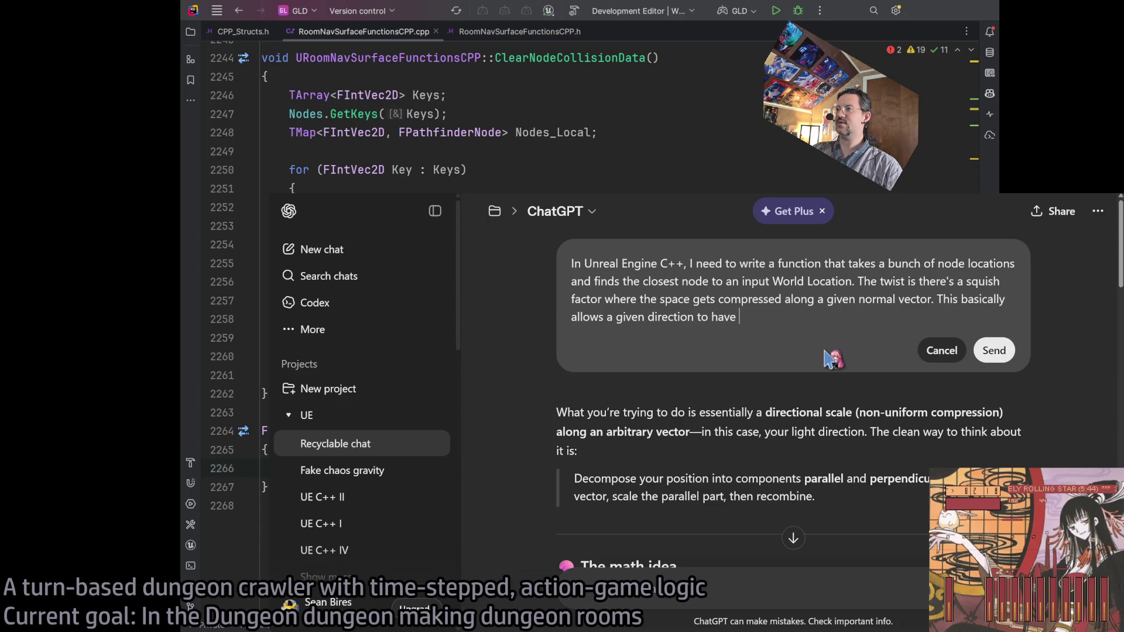
type(" less \"influenc")
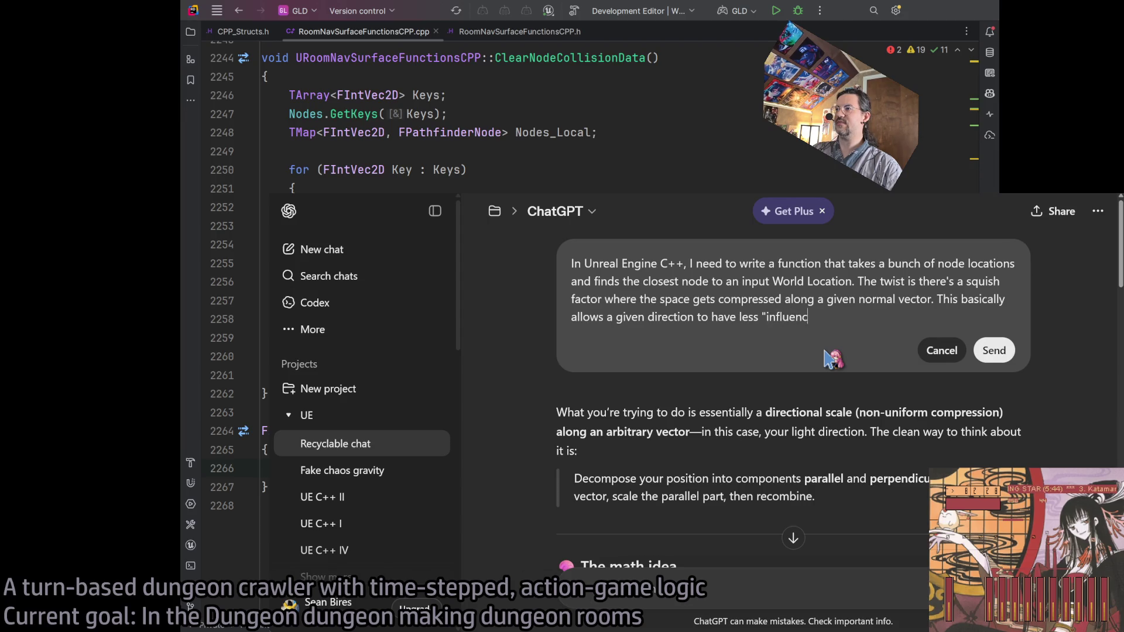
type("e\" on the distance ")
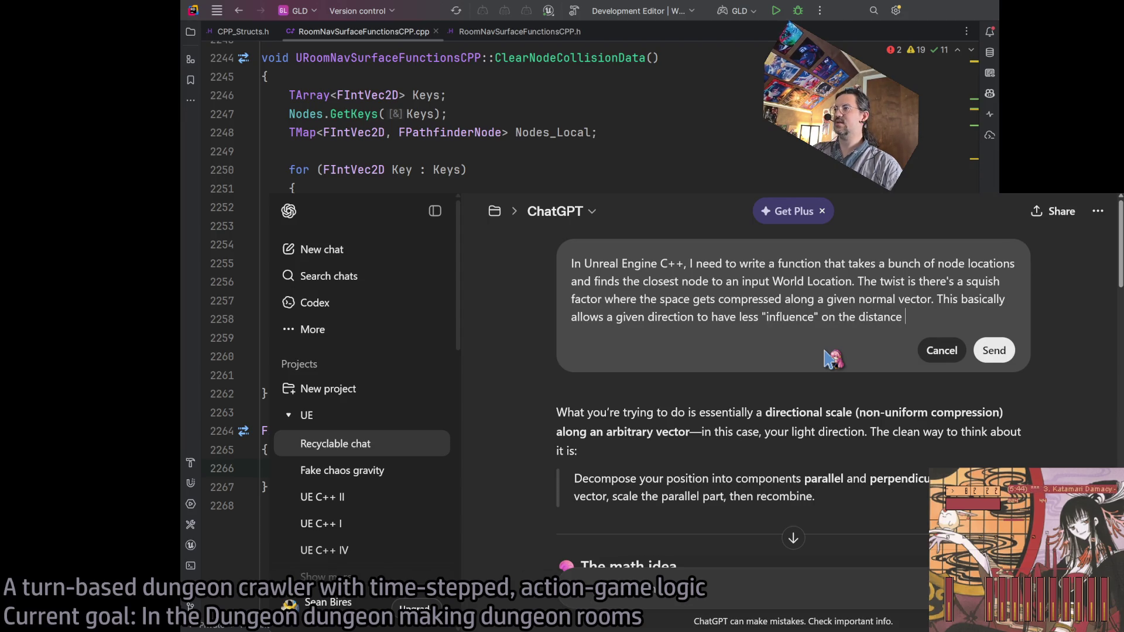
type("comparisons to find the ")
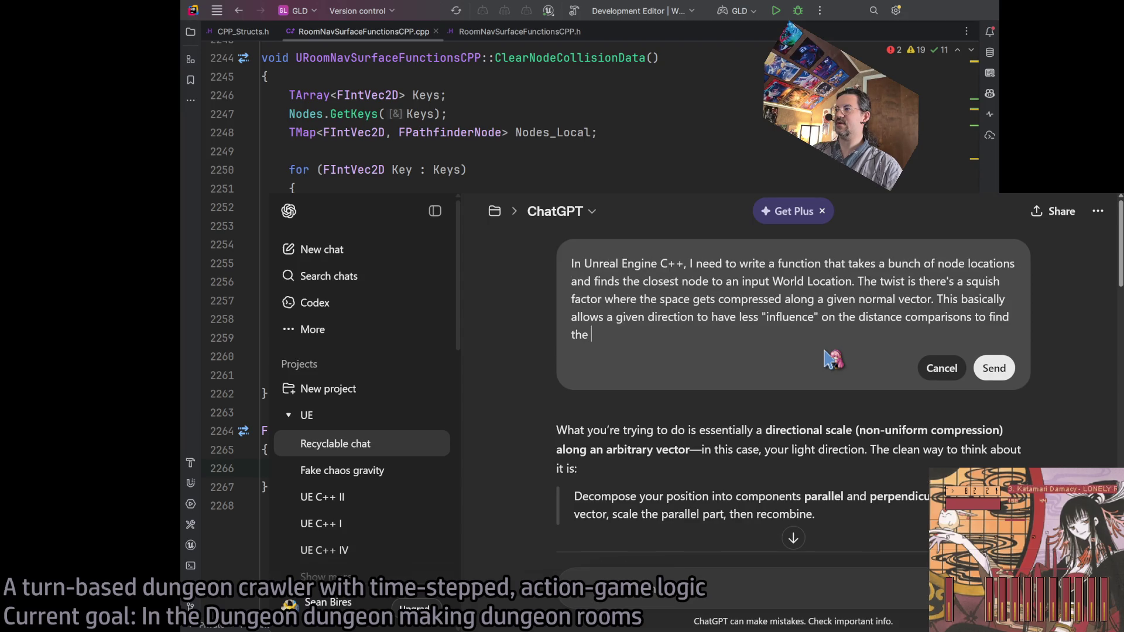
type("closest node. Do you have an elegant way to do that?")
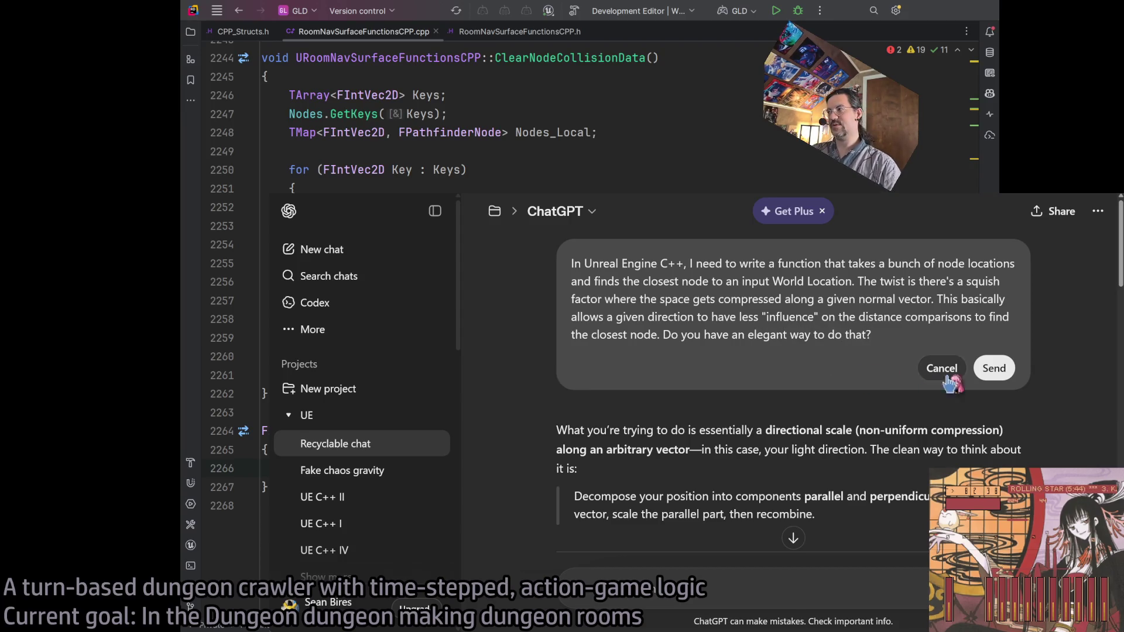
left_click(994, 368)
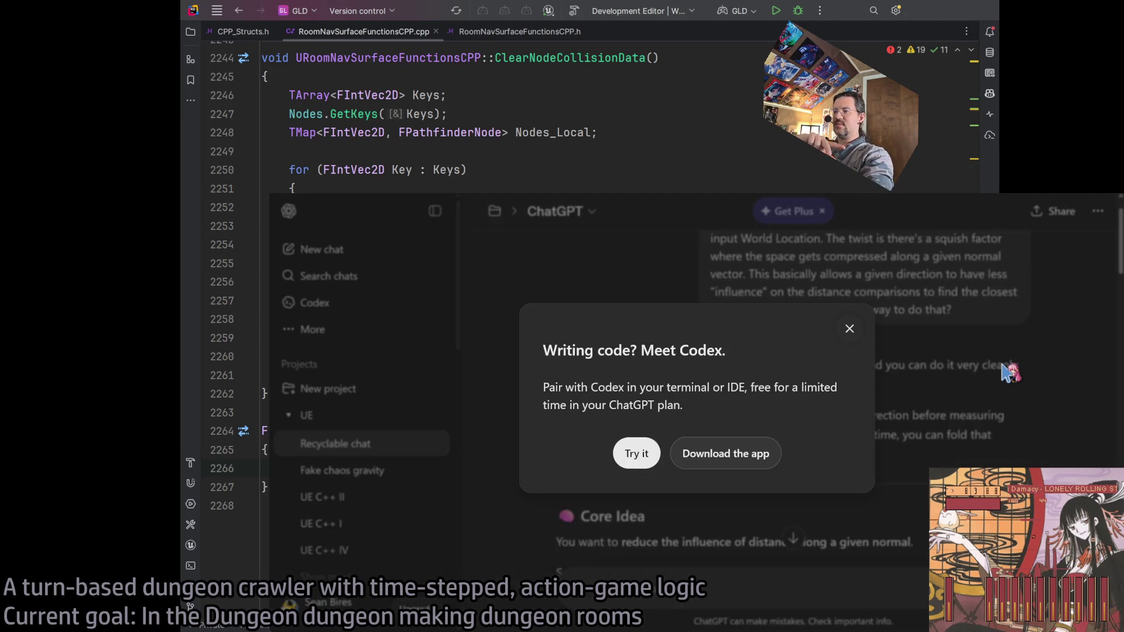
Dismiss the Meet Codex popup and scroll back up to the rewritten question
left_click(848, 329)
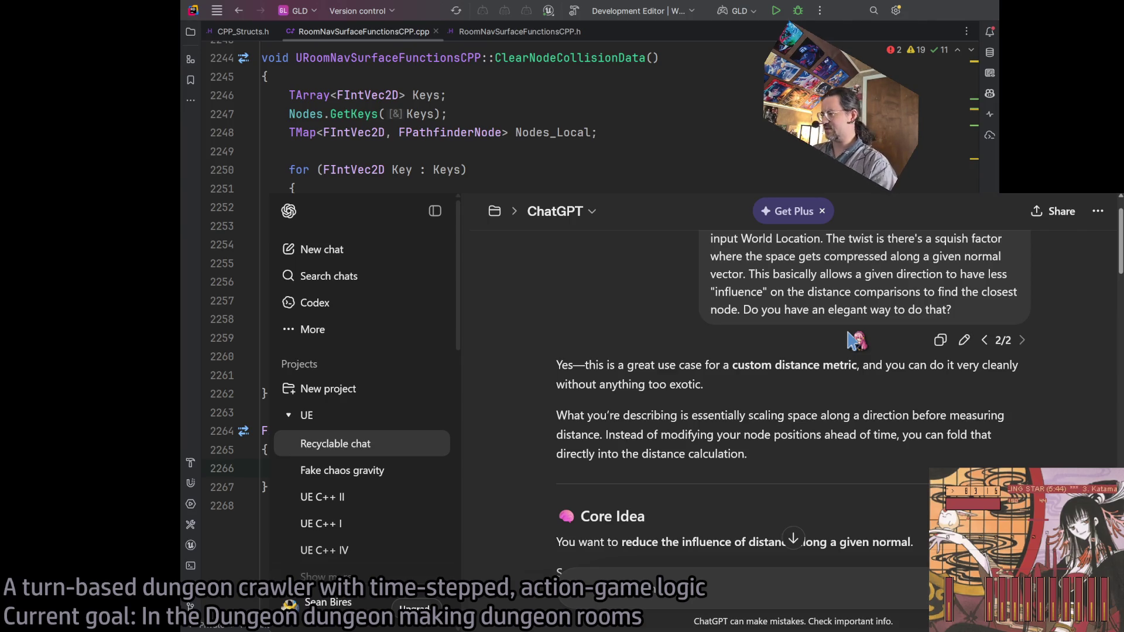
scroll(721, 408, "up", 1)
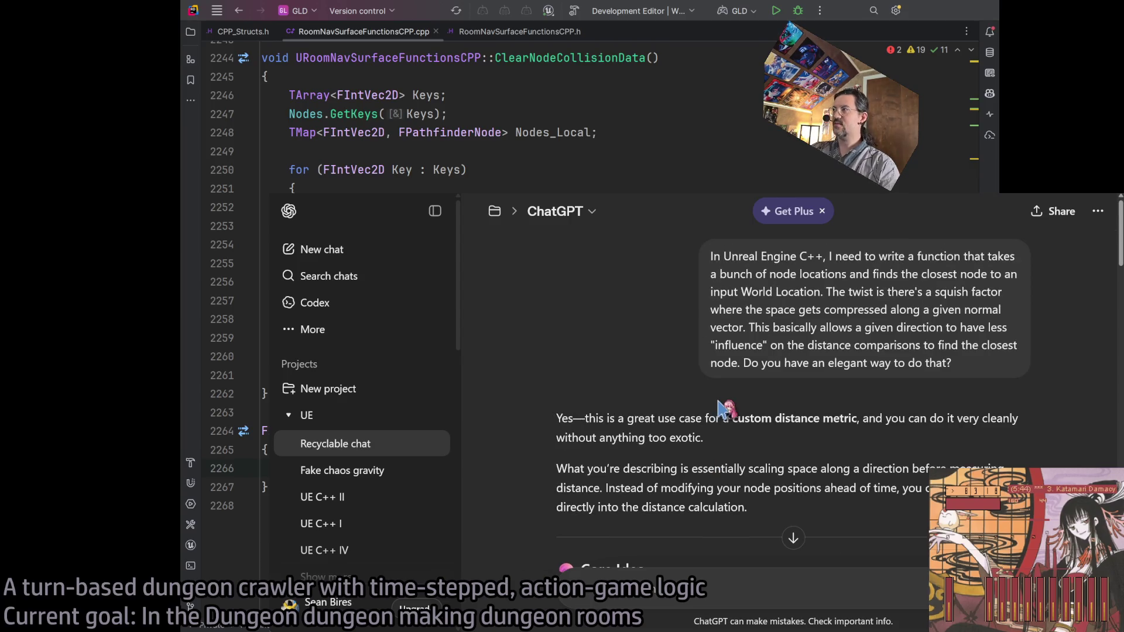
Select the question text and scroll through the custom distance metric answer
triple_click(742, 283)
left_click(746, 281)
triple_click(752, 267)
left_click(662, 319)
scroll(612, 380, "down", 2)
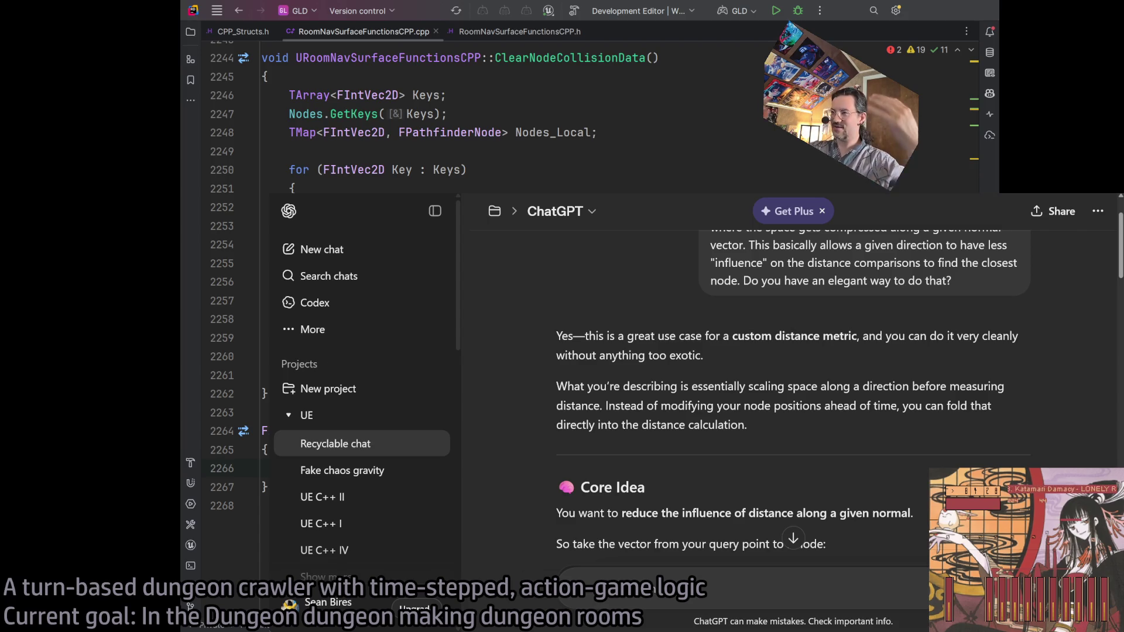
scroll(790, 381, "up", 2)
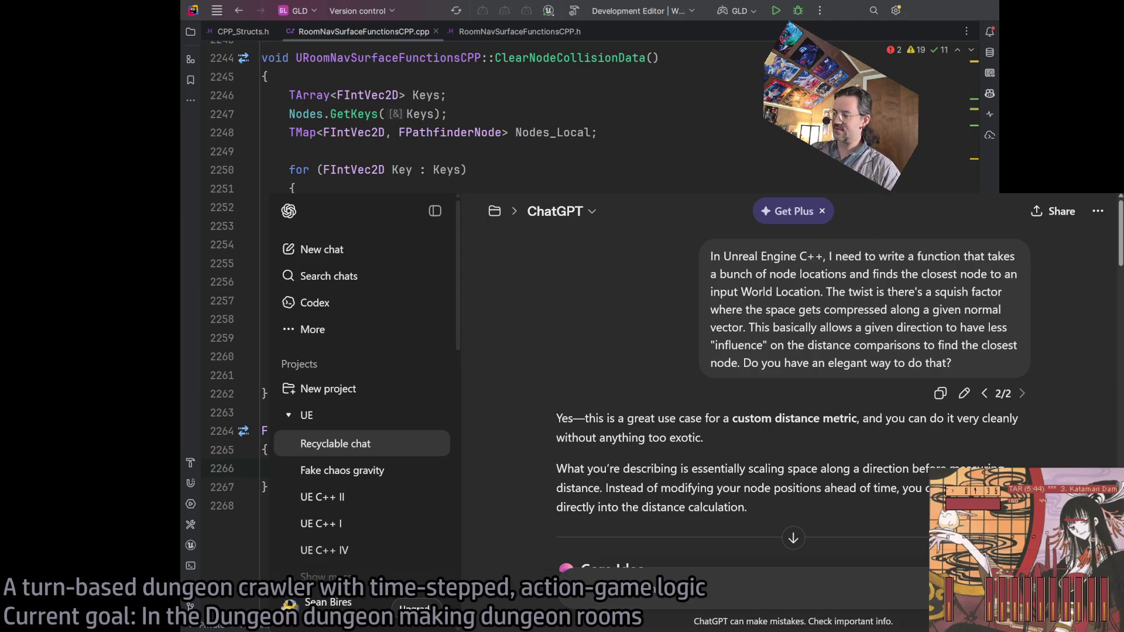
scroll(790, 381, "down", 2)
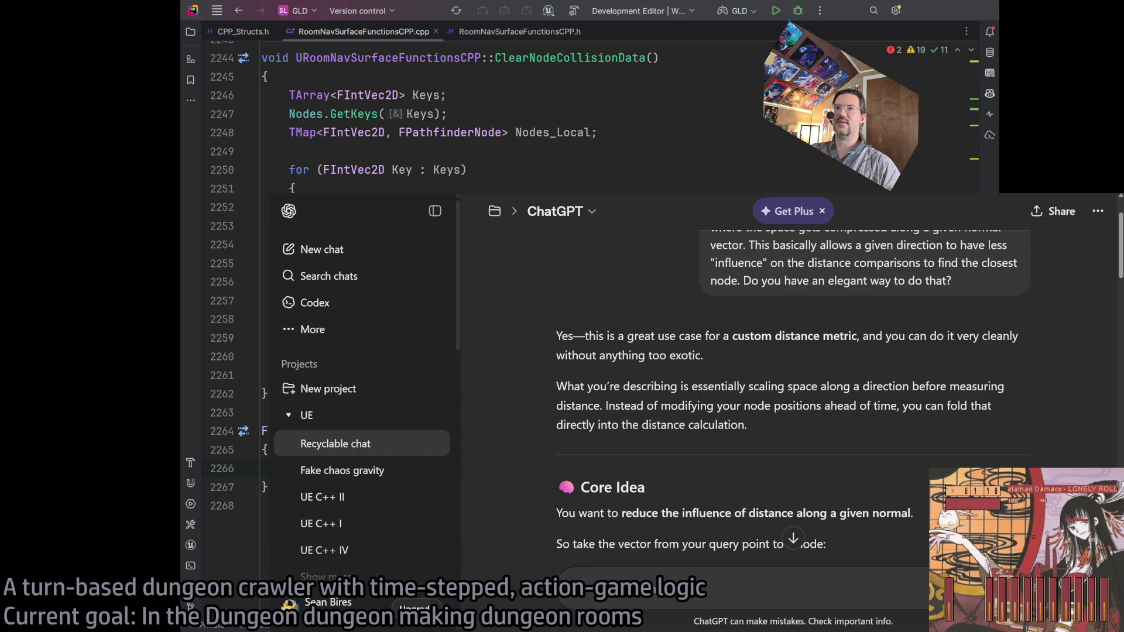
Narrow the chat window to reveal more code and highlight the answer's opening paragraph
mouse_move(281, 229)
left_mouse_down()
mouse_move(335, 215)
mouse_move(356, 229)
left_mouse_up()
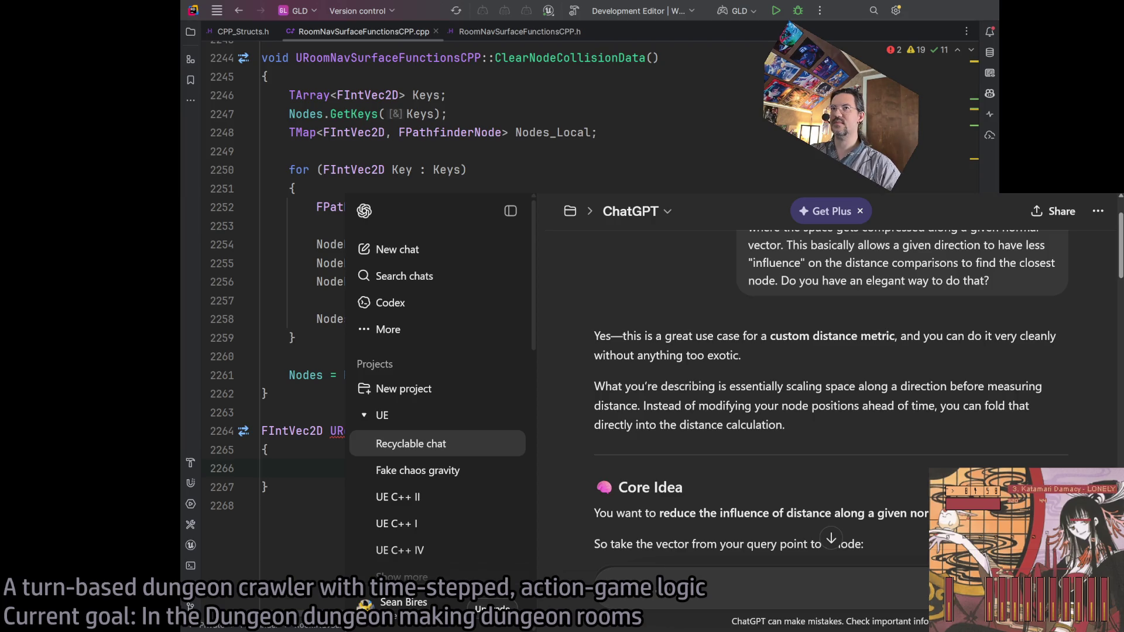
triple_click(620, 339)
left_click(787, 378)
scroll(654, 398, "up", 1)
scroll(654, 398, "down", 1)
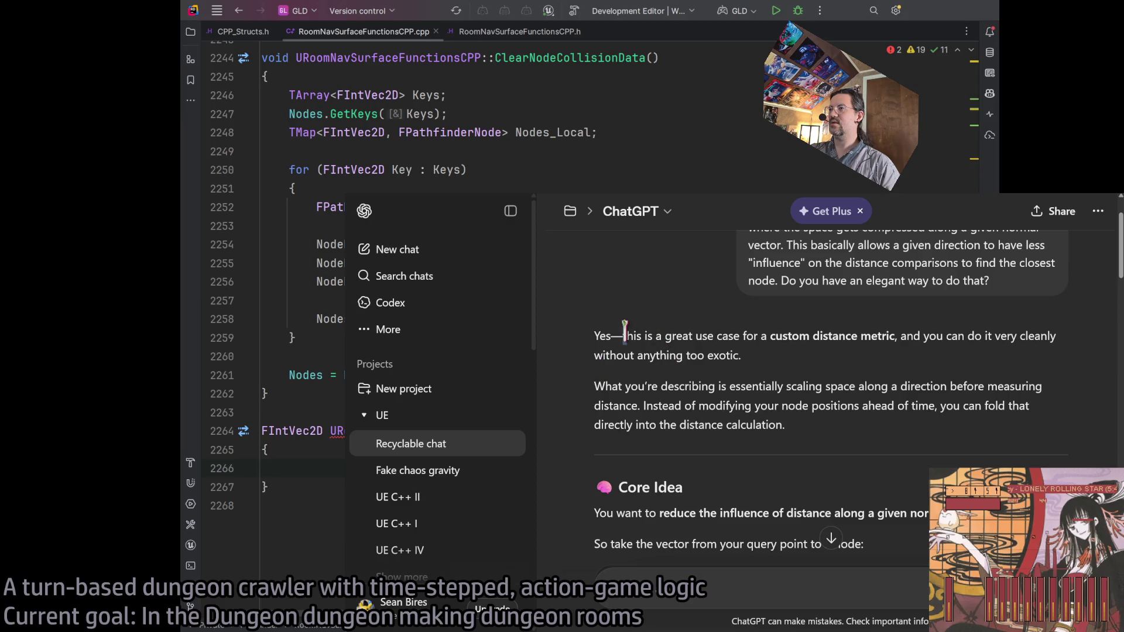
mouse_move(700, 336)
left_mouse_down()
mouse_move(1016, 338)
mouse_move(974, 339)
mouse_move(997, 339)
left_mouse_up()
mouse_move(895, 362)
left_mouse_down()
mouse_move(796, 364)
mouse_move(670, 338)
mouse_move(596, 339)
left_mouse_up()
left_click(813, 380)
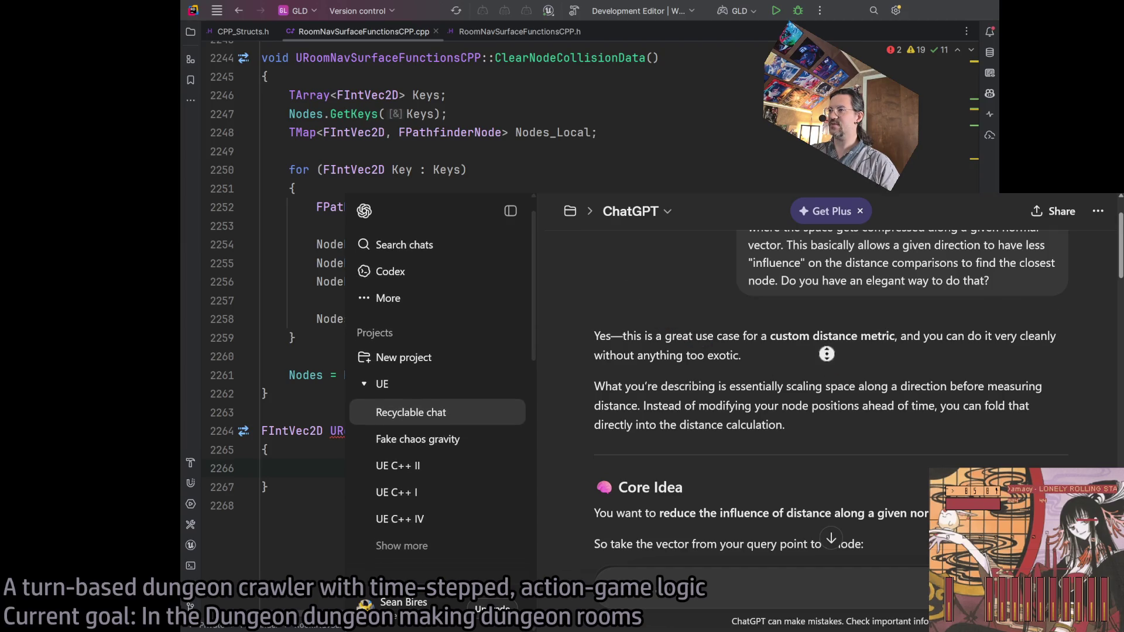
Scroll to the Core Idea, highlight the lines on reducing distance influence, and return to Rider
scroll(825, 374, "down", 2)
scroll(825, 393, "down", 2)
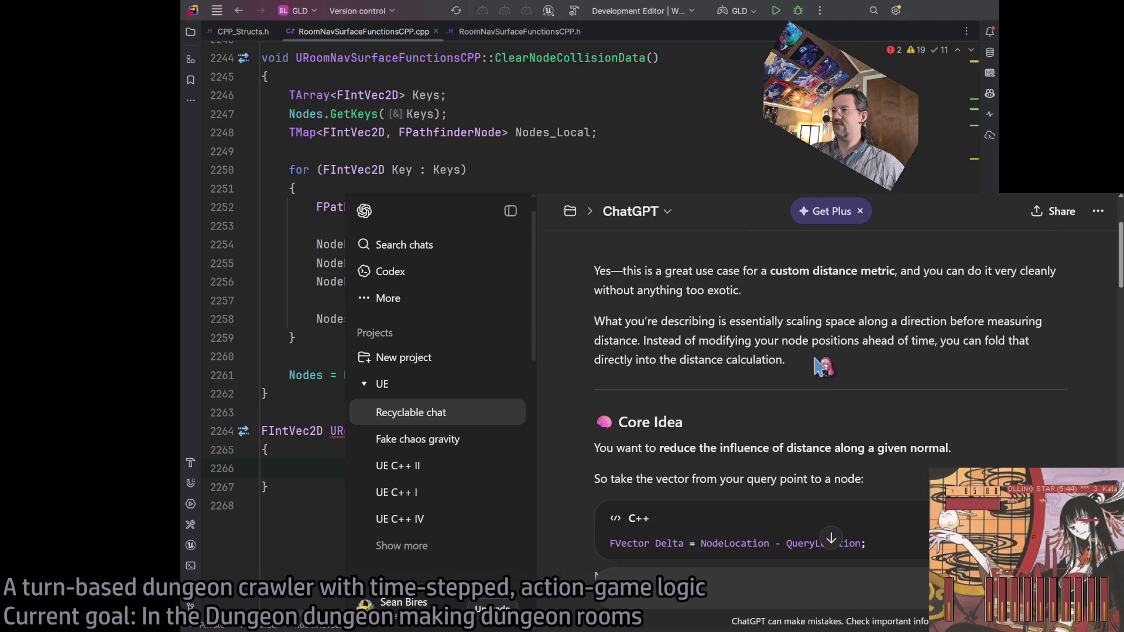
scroll(884, 351, "down", 2)
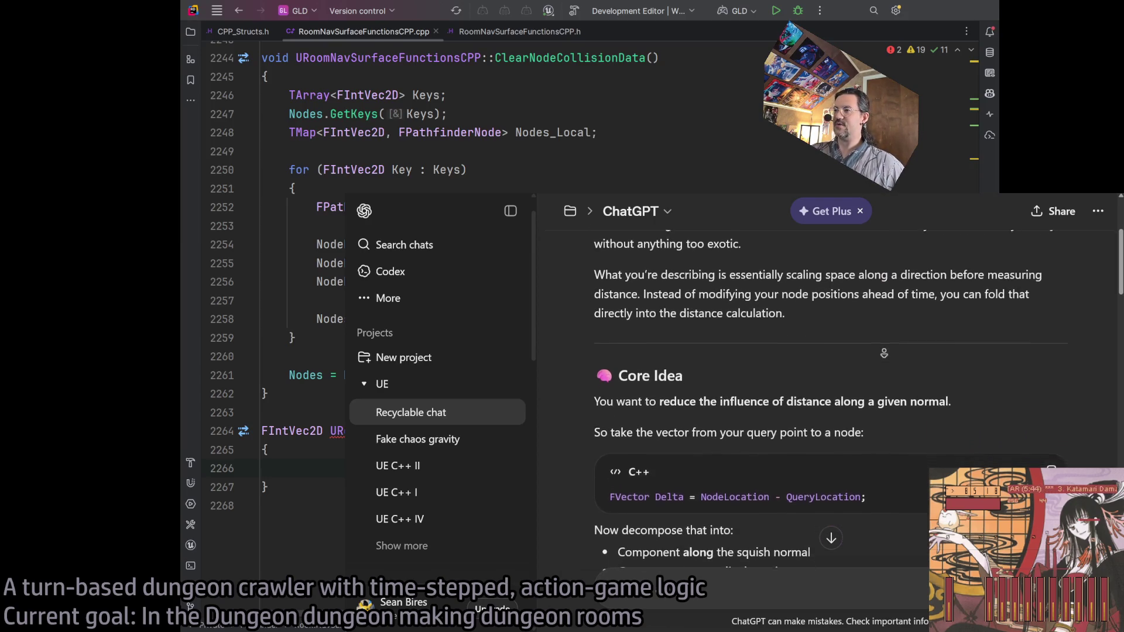
left_click_drag(645, 380, 906, 380)
left_click_drag(611, 410, 865, 411)
scroll(865, 410, "down", 2)
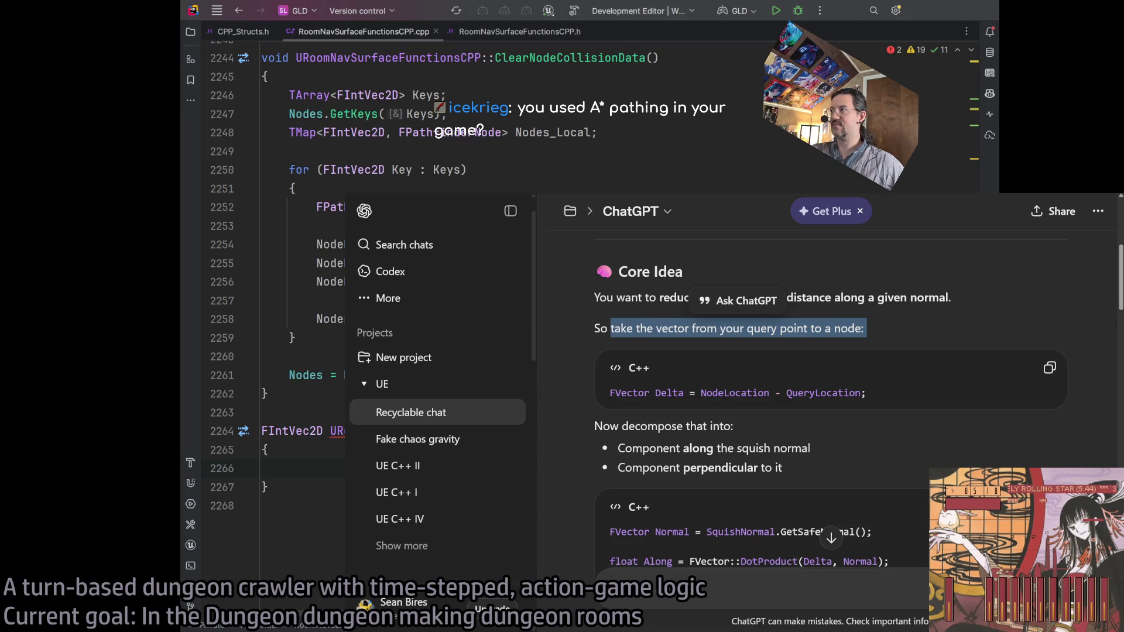
key("alt+Tab")
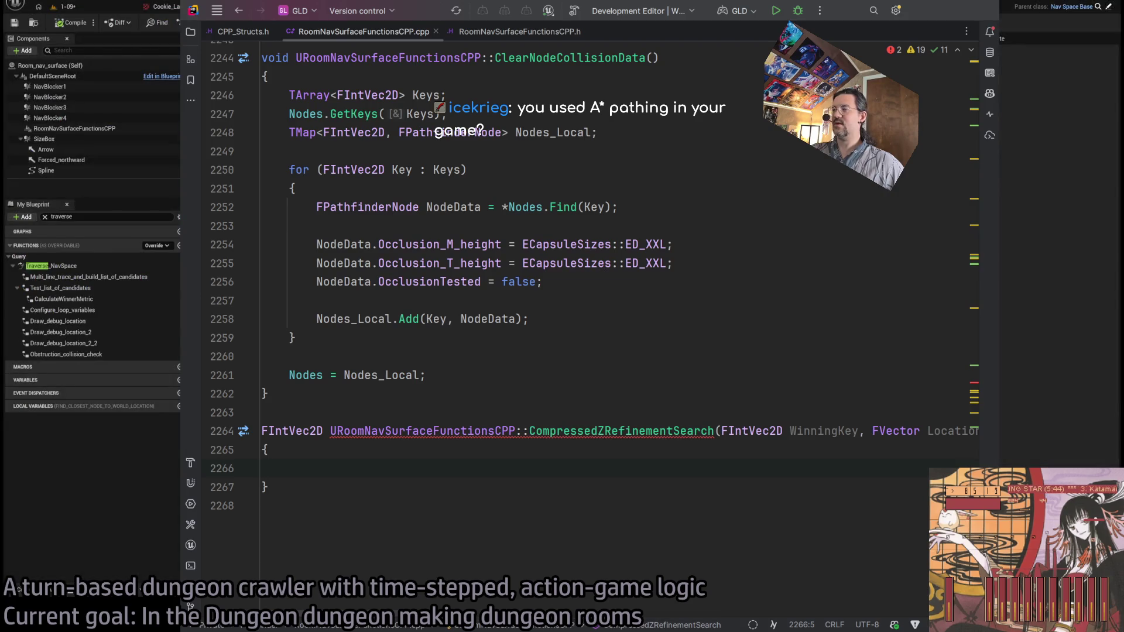
Switch to Unreal's level editor on level 1-17 and select grimon_BP25 on the rug
left_click(39, 5)
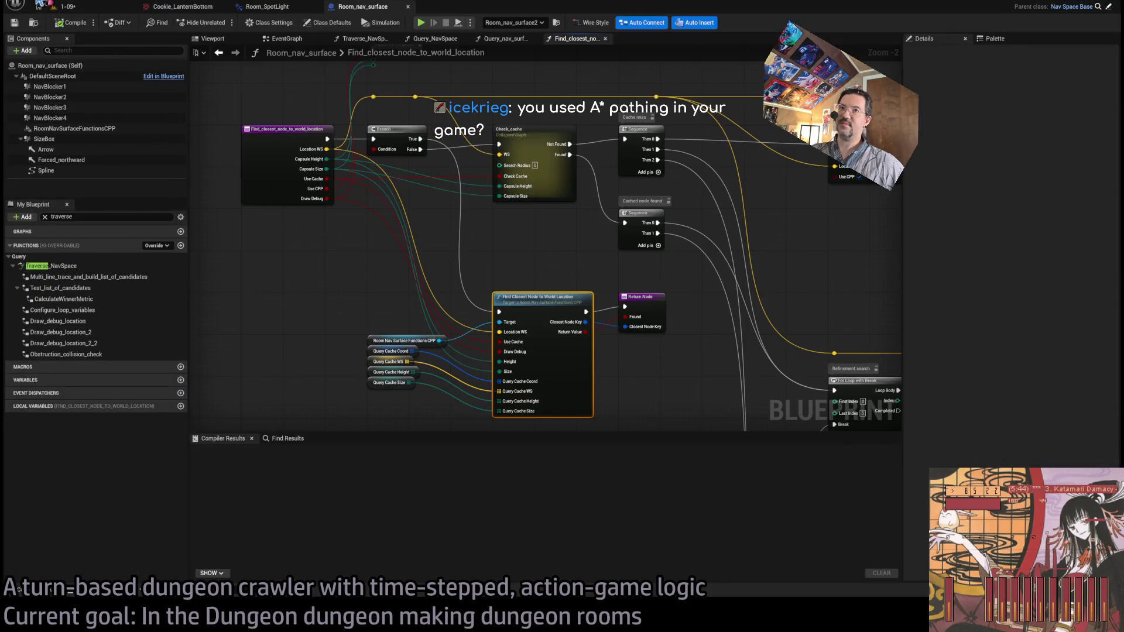
left_click(65, 7)
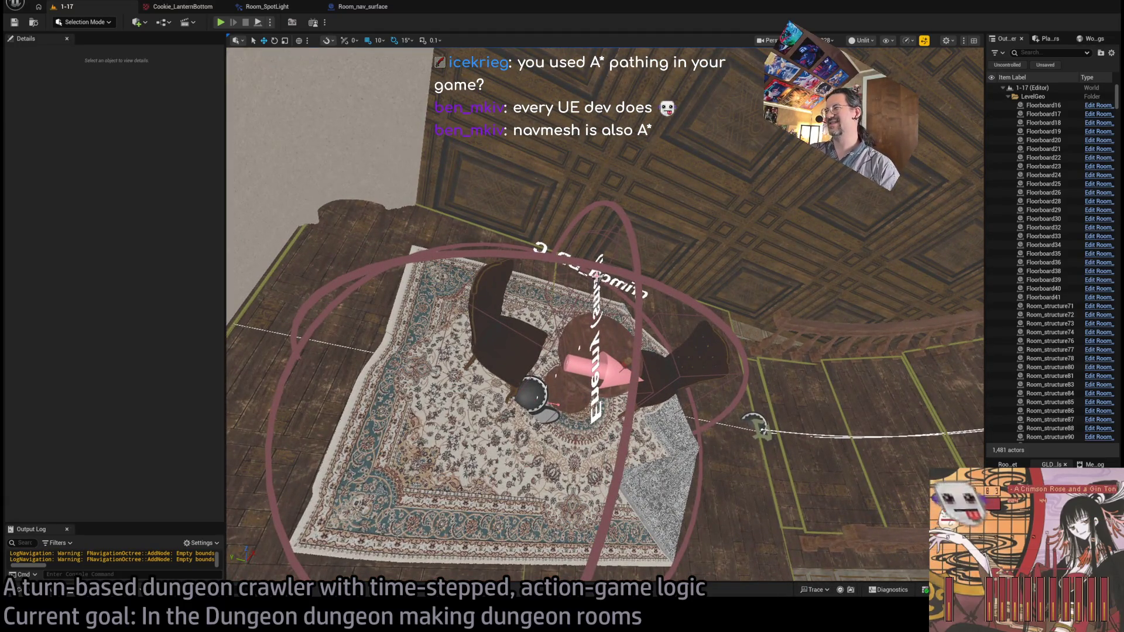
left_click(594, 351)
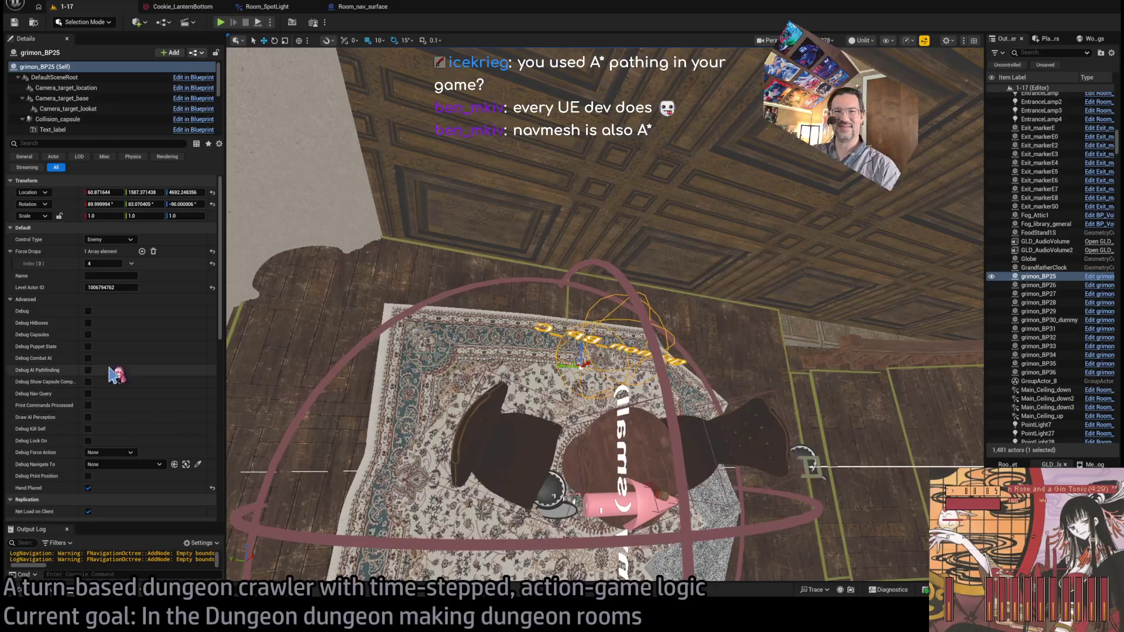
Tick Debug AI Pathfinding in grimon_BP25's Details panel Debug section
scroll(114, 421, "down", 2)
scroll(109, 384, "down", 6)
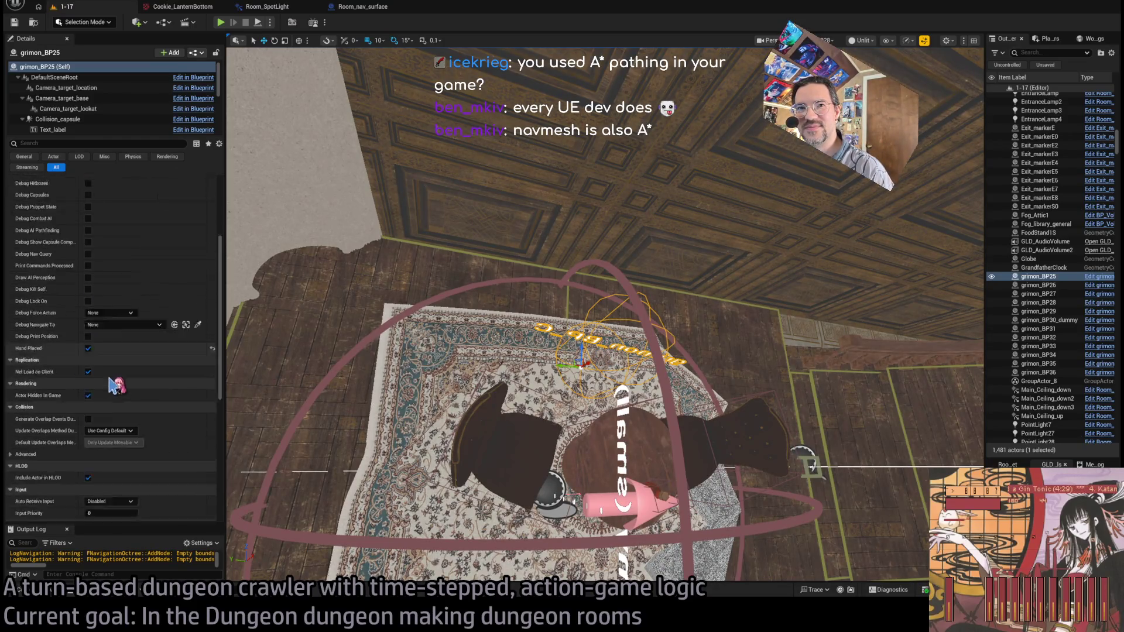
scroll(90, 408, "down", 2)
scroll(92, 410, "up", 4)
scroll(88, 285, "up", 2)
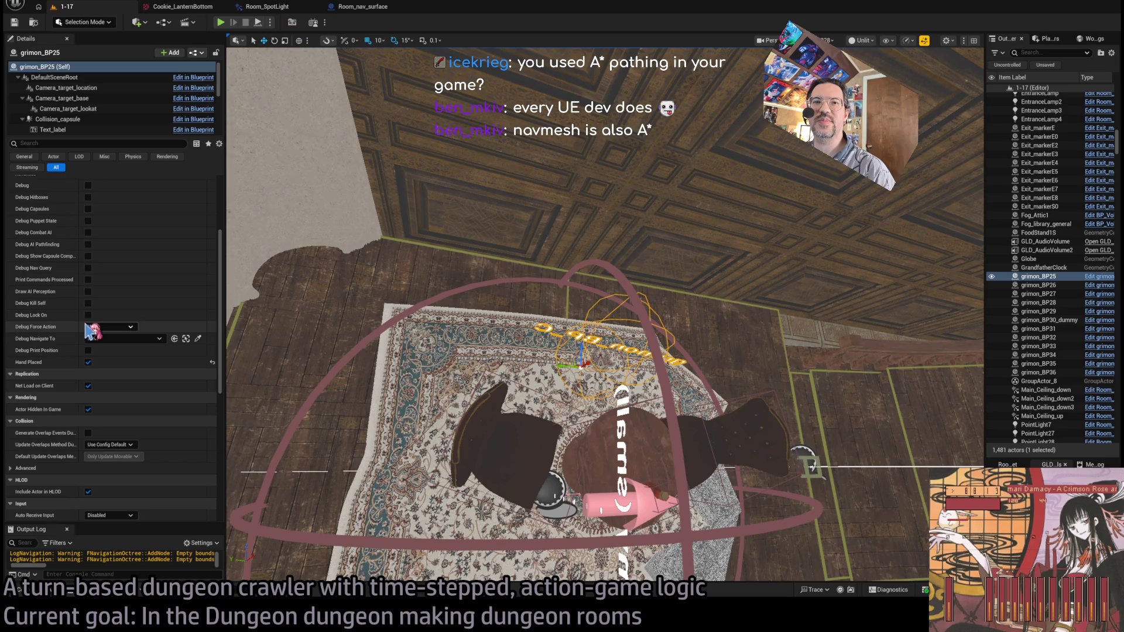
left_click(88, 244)
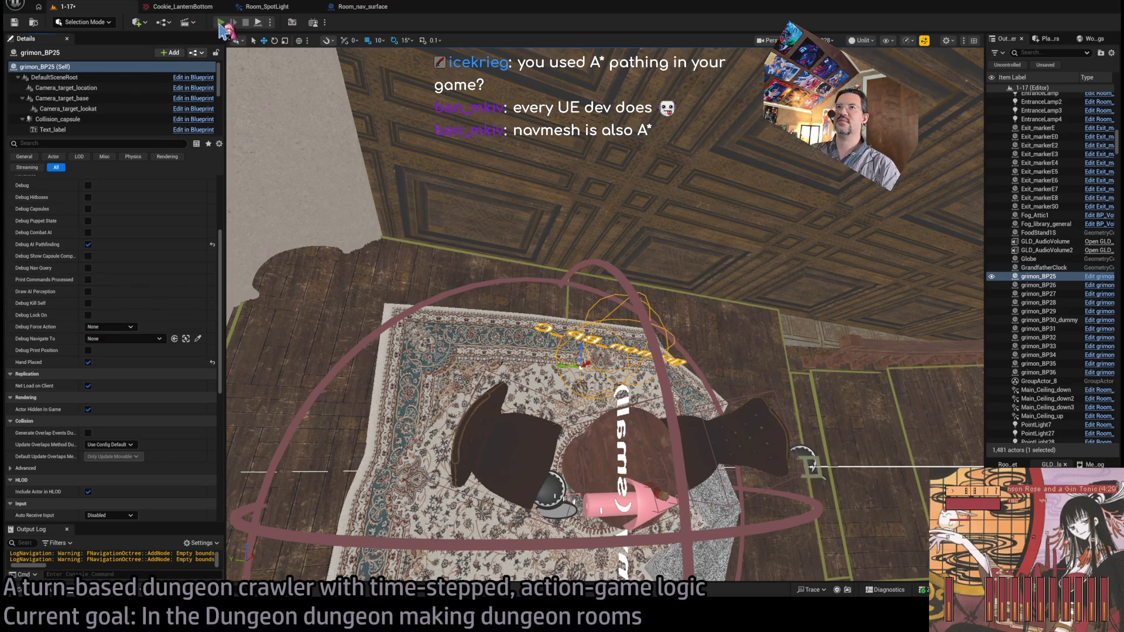
Start Play-In-Editor on level 1-17 and play leap, forward, downward and right moves
key("alt+p")
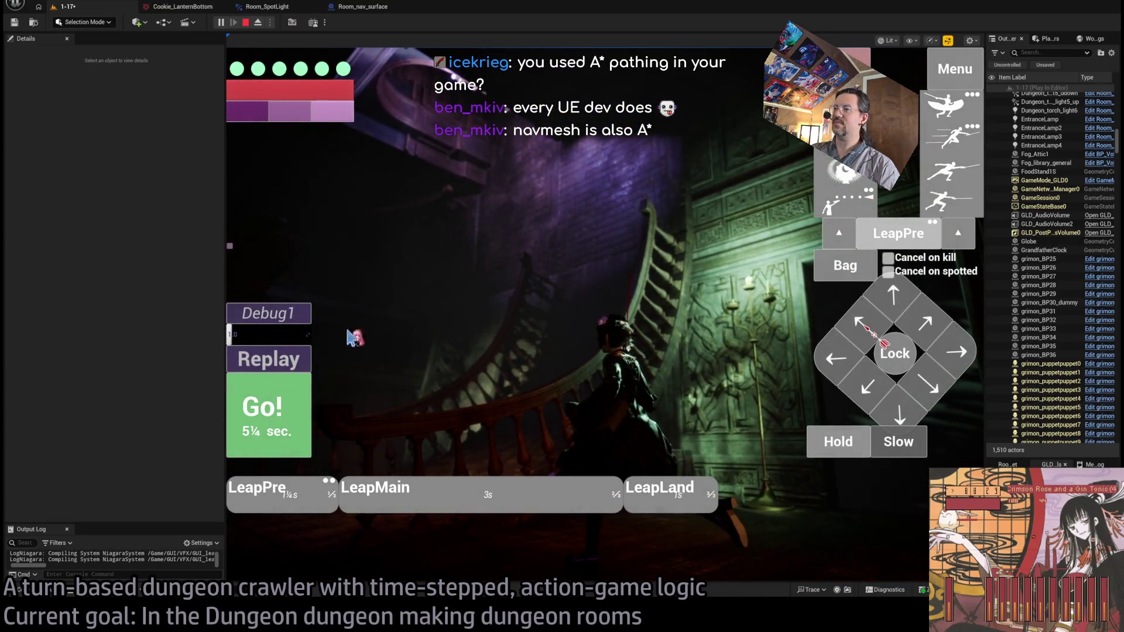
key("space")
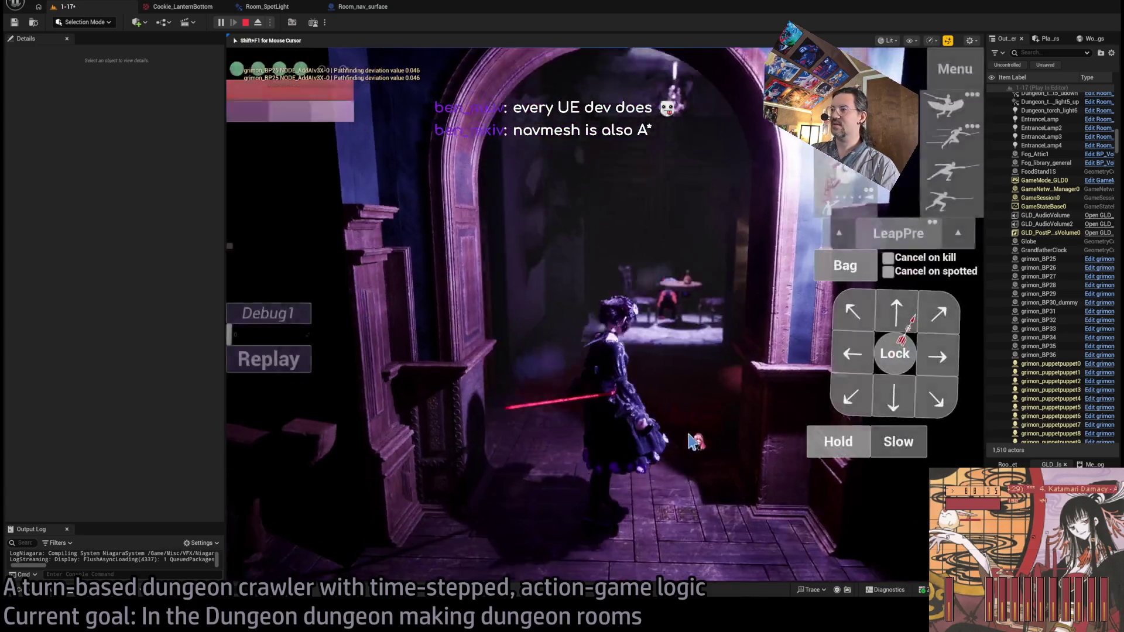
left_click(894, 313)
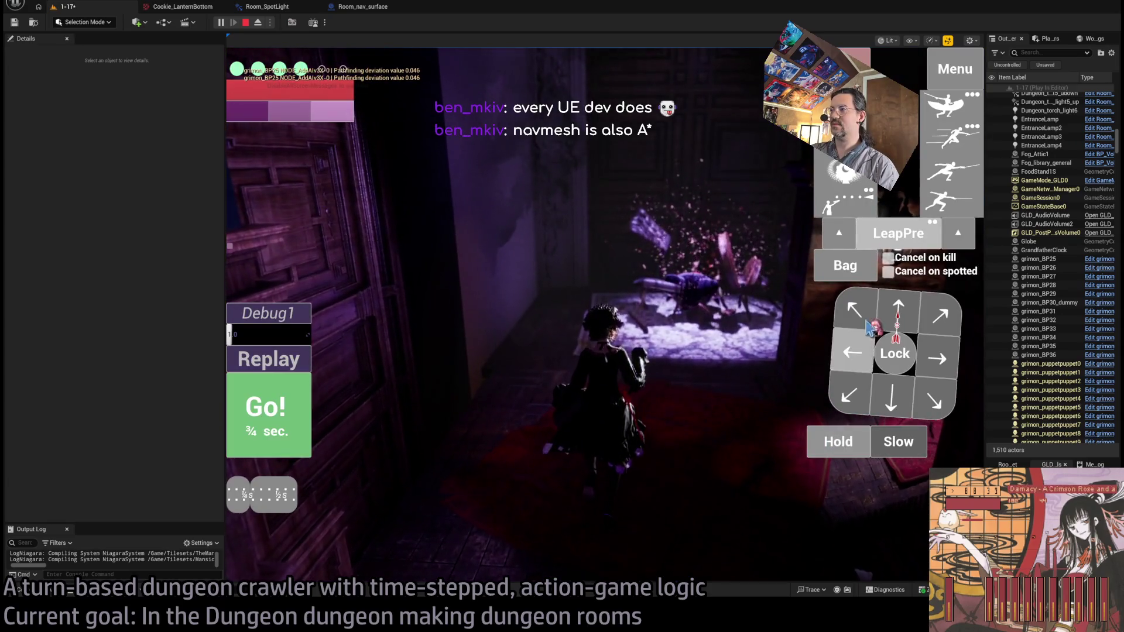
left_click(890, 391)
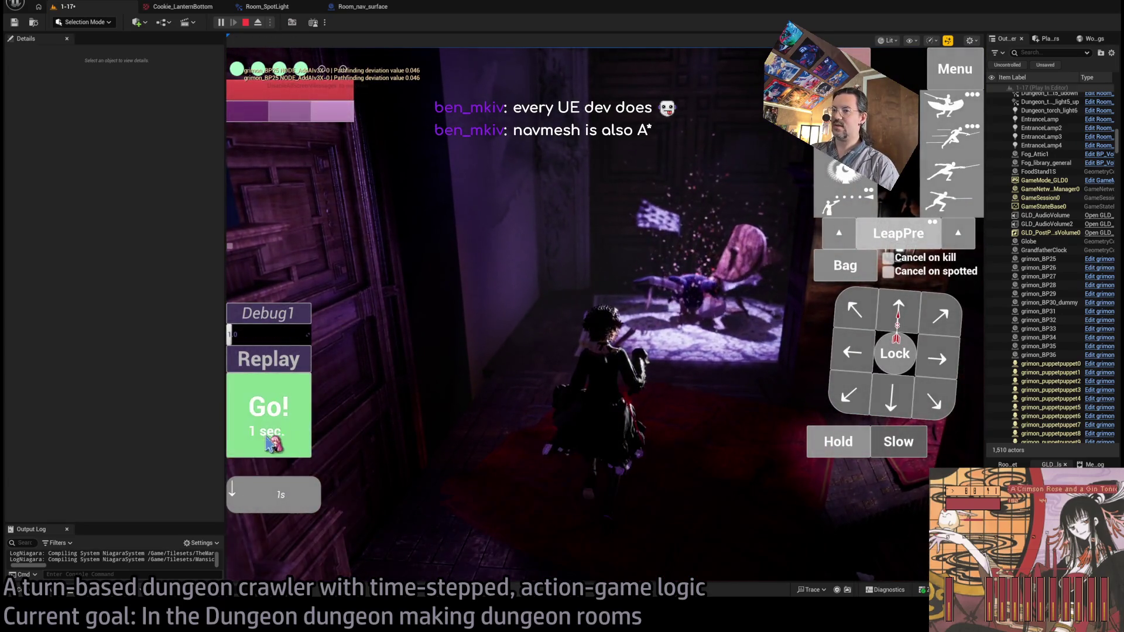
left_click(269, 445)
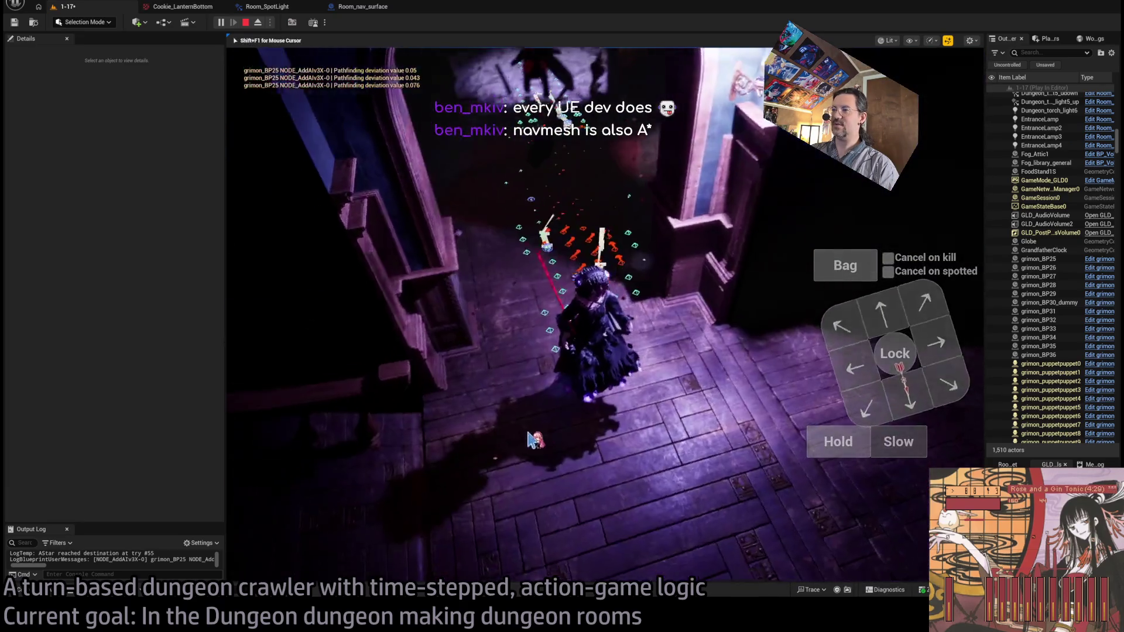
left_click(938, 351)
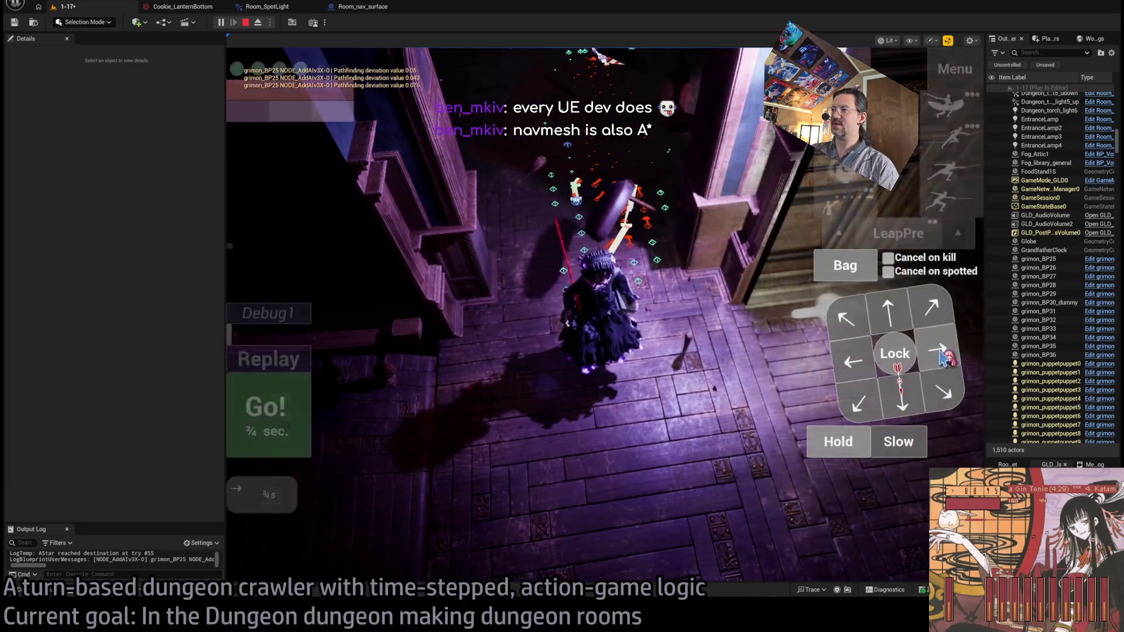
key("space")
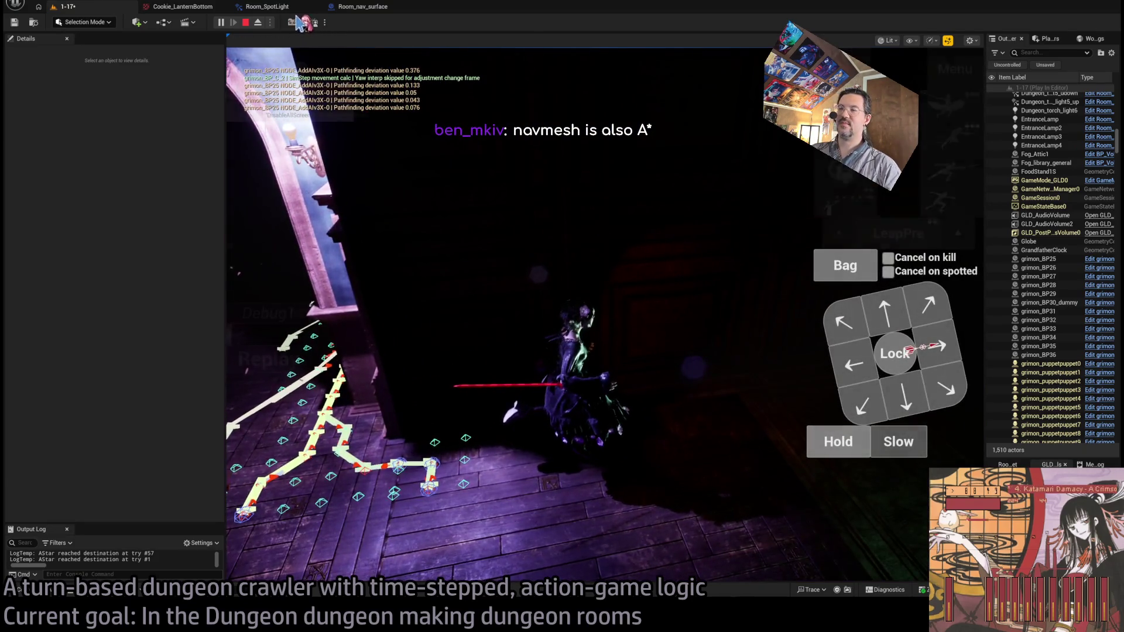
Eject with F8, run another turn, then possess and eject again to inspect the level
key("F8")
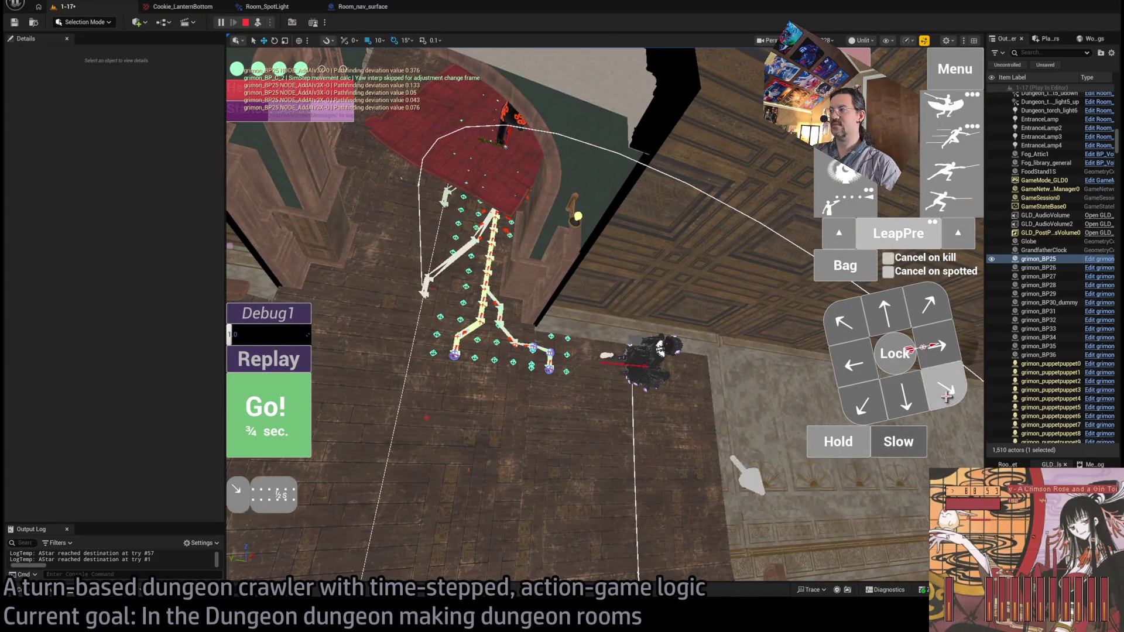
left_click(280, 419)
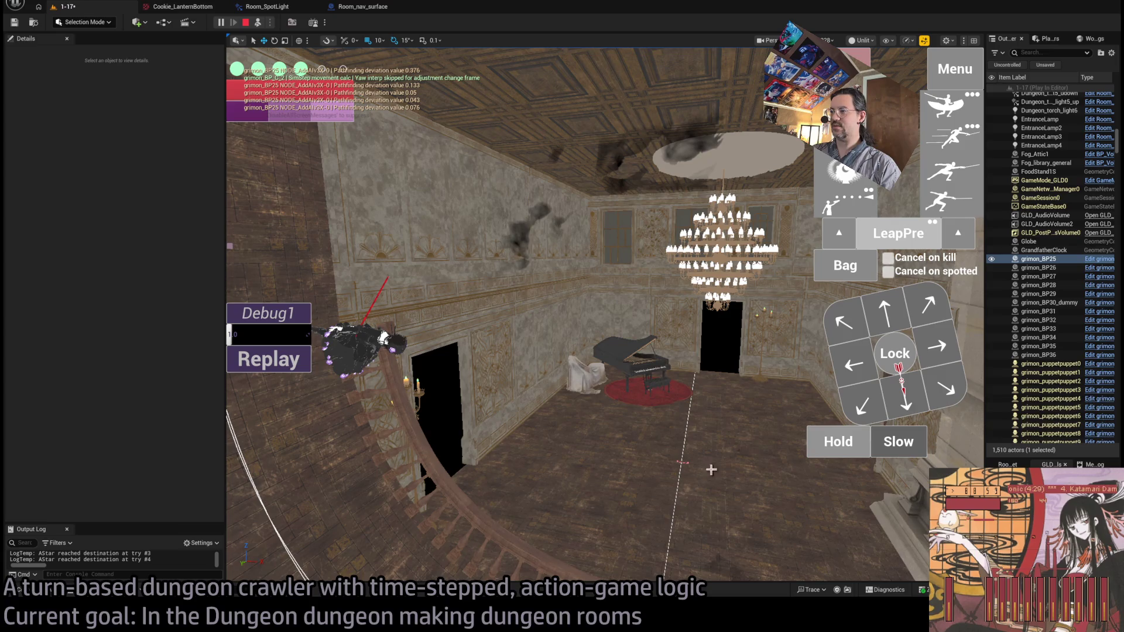
left_click(257, 23)
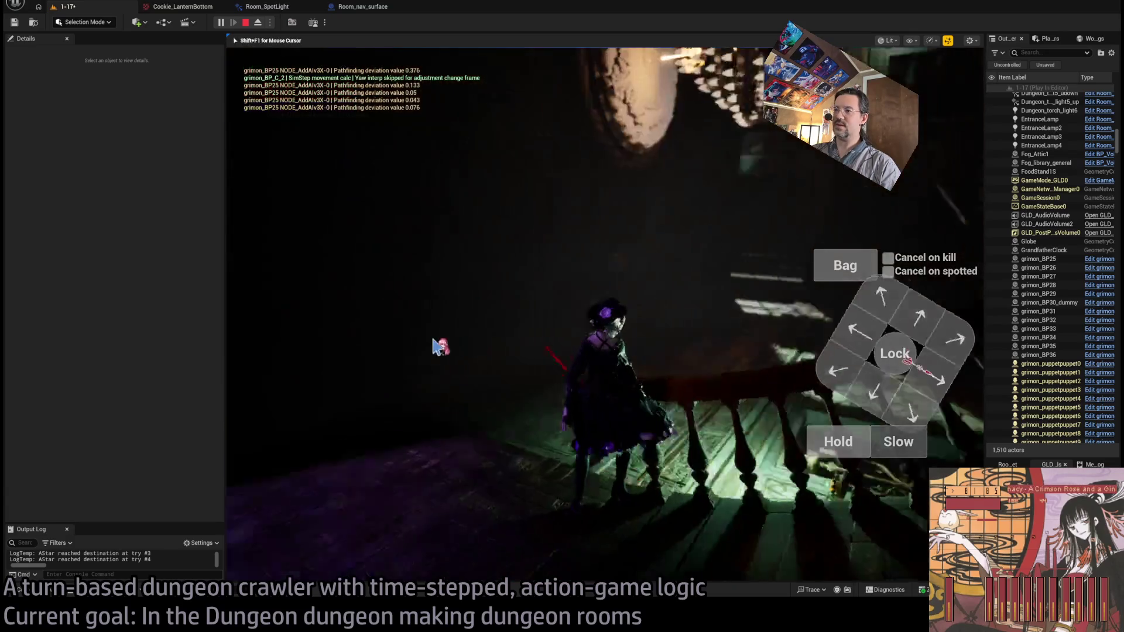
key("F8")
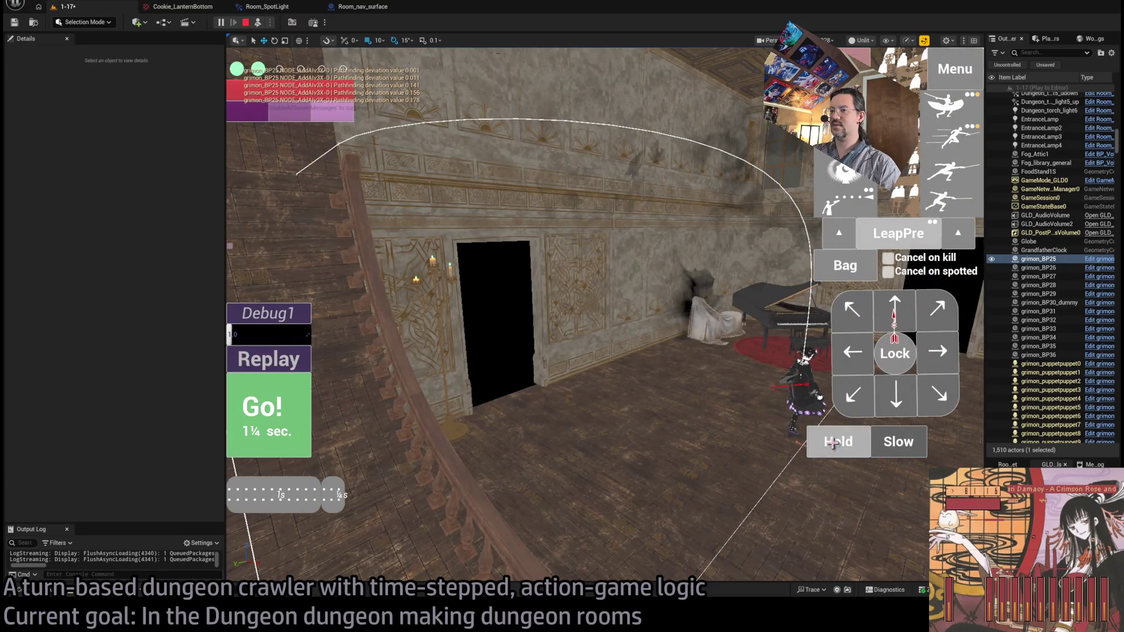
Play out two turns and queue downward and down-left moves
left_click(832, 443)
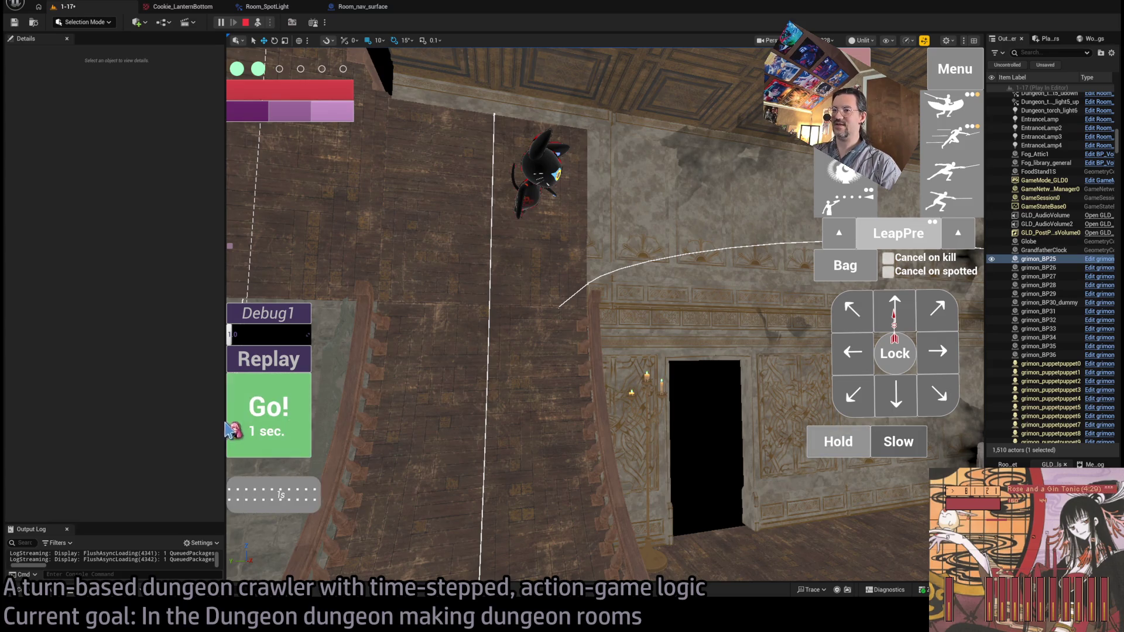
left_click(230, 425)
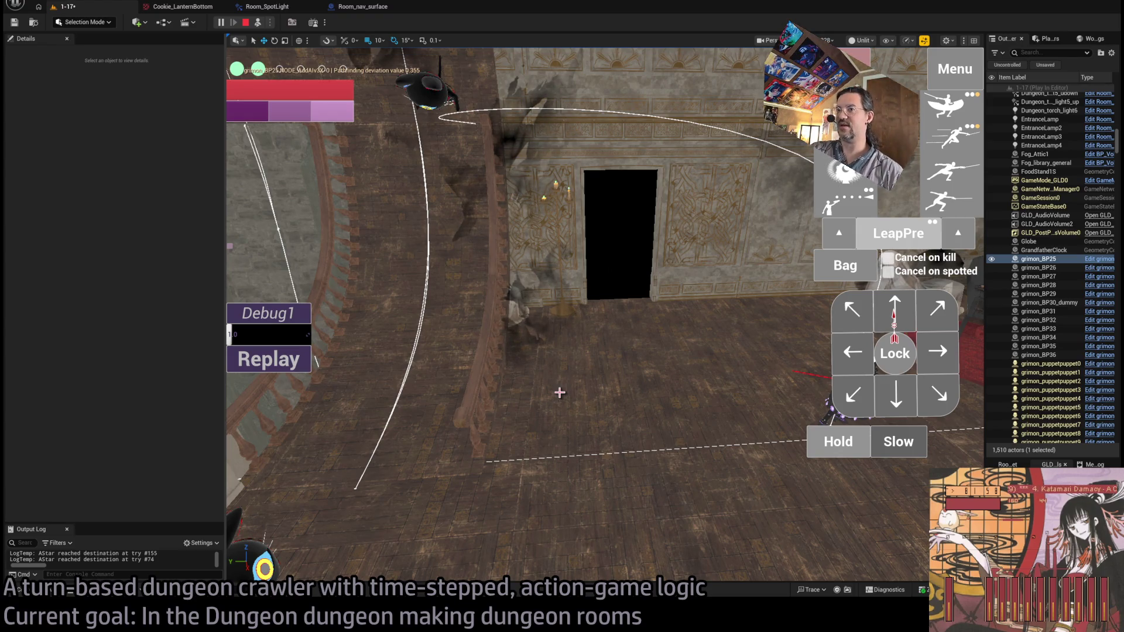
left_click(284, 365)
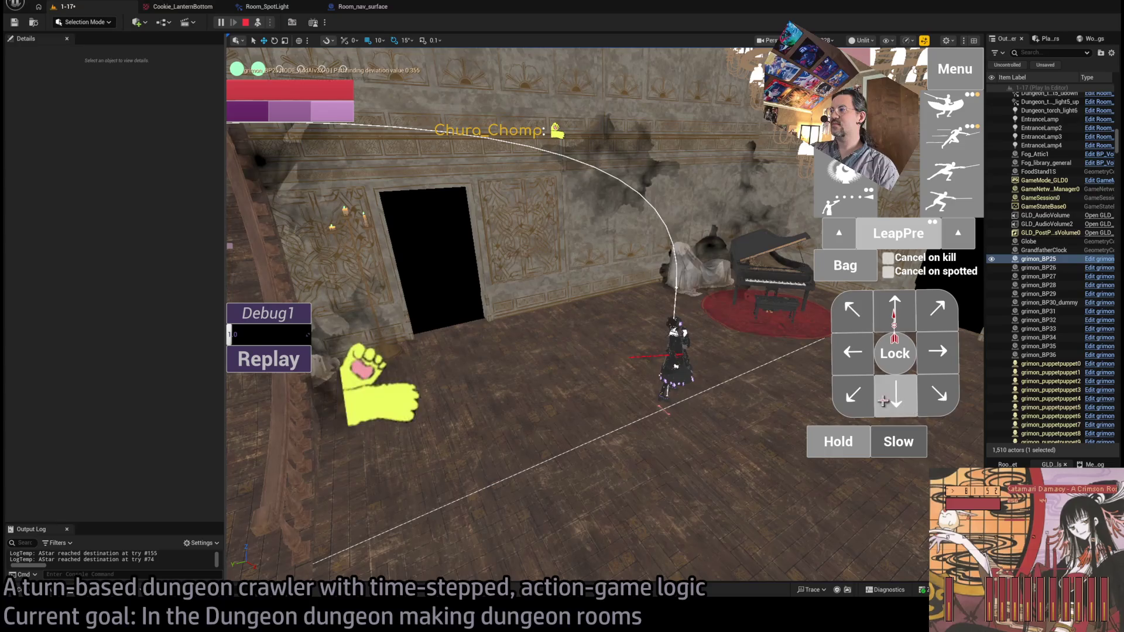
left_click(894, 310)
left_click(896, 395)
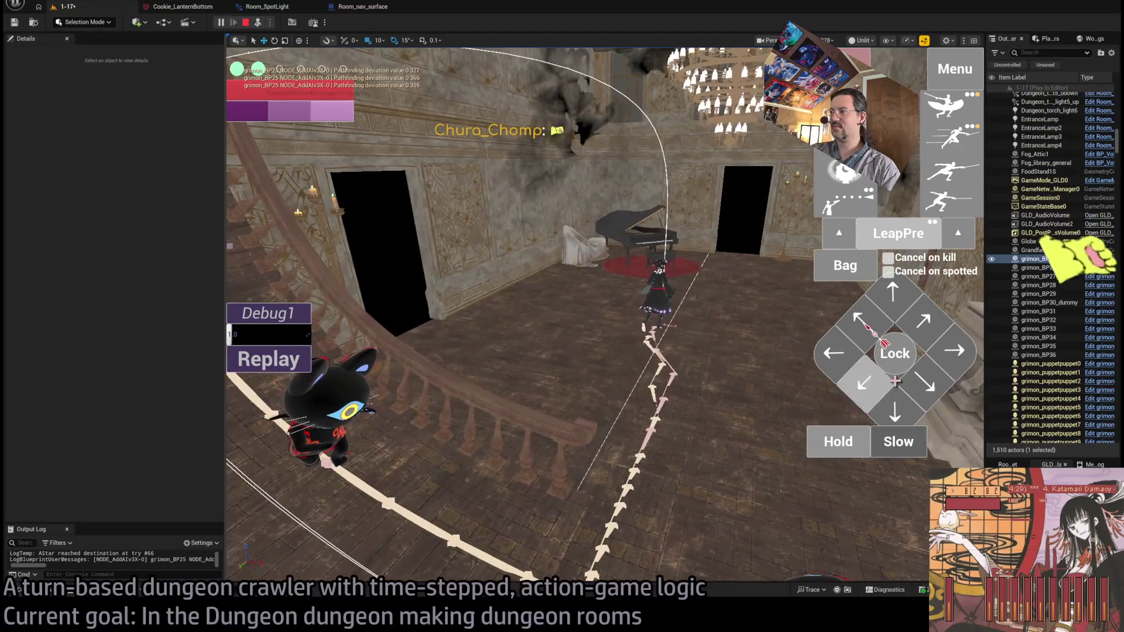
left_click(871, 384)
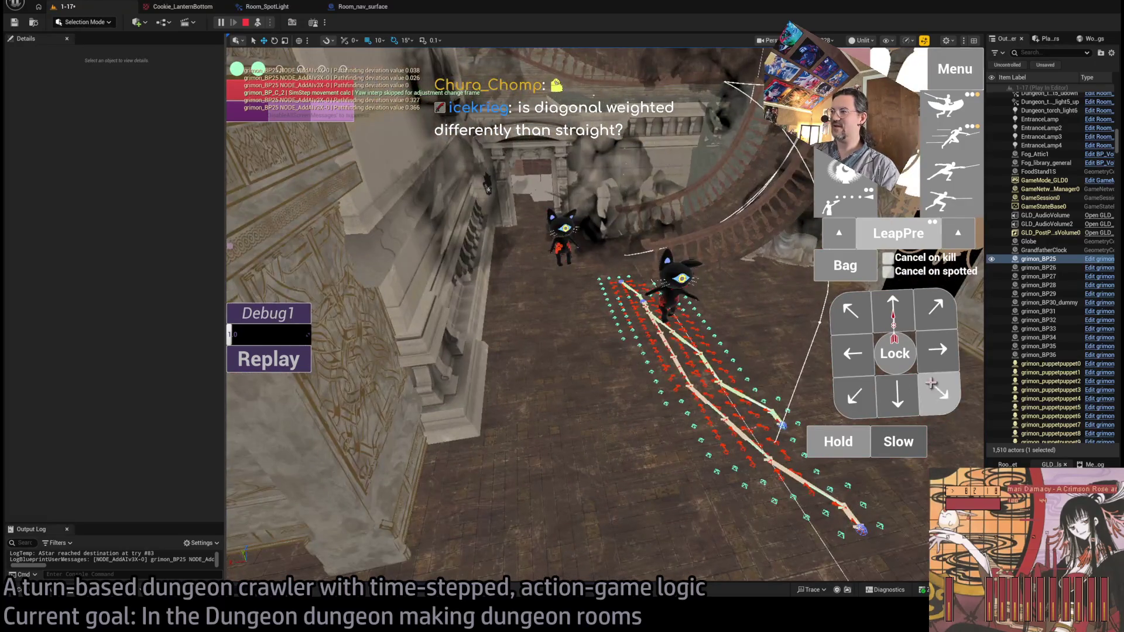
Lock onto the cat, eject to inspect Floorboard22, then release the lock and possess again
left_click(894, 352)
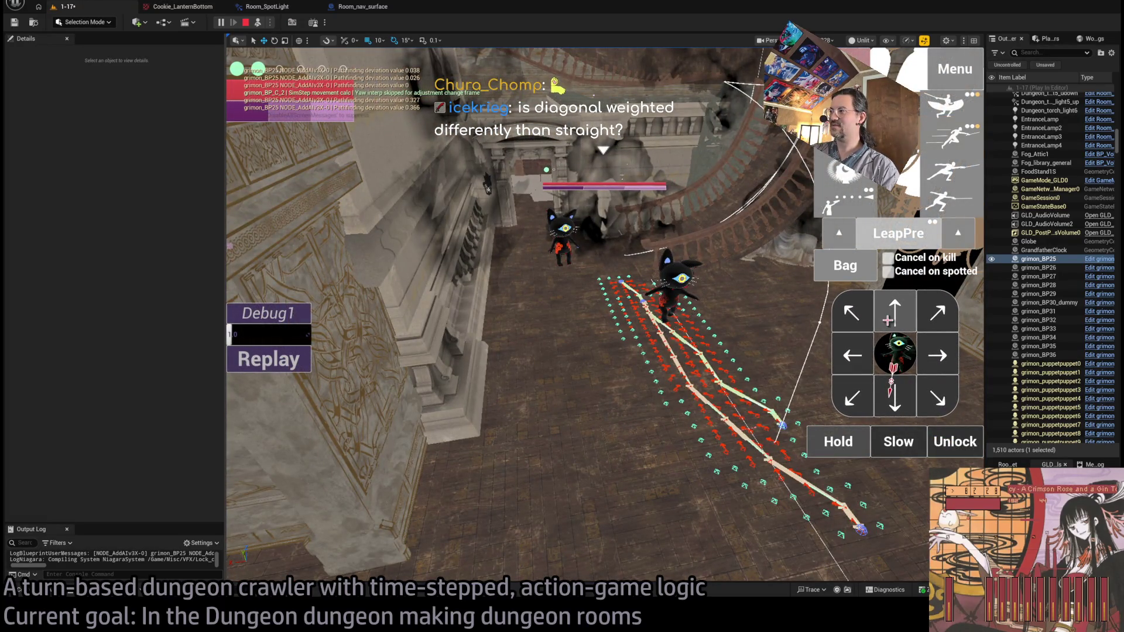
left_click(638, 385)
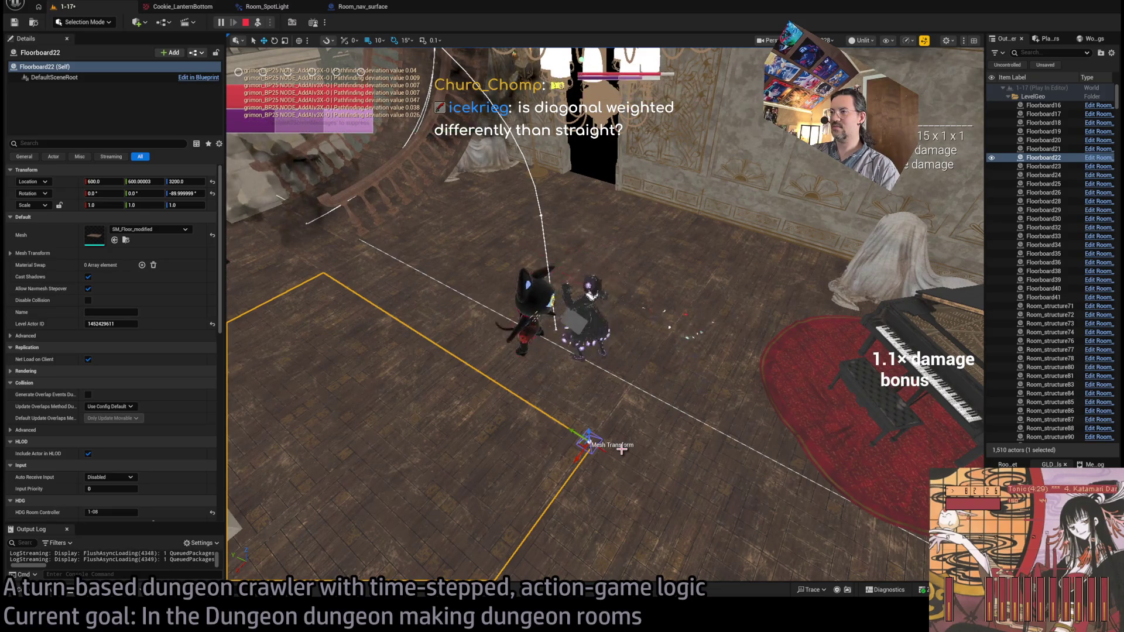
key("F8")
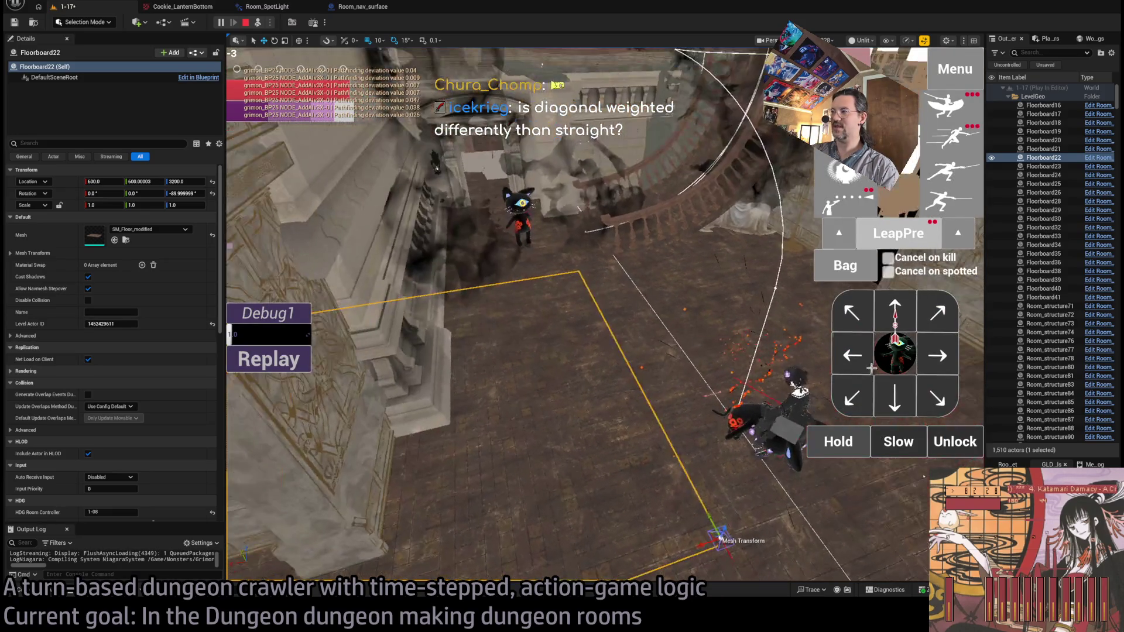
left_click(951, 440)
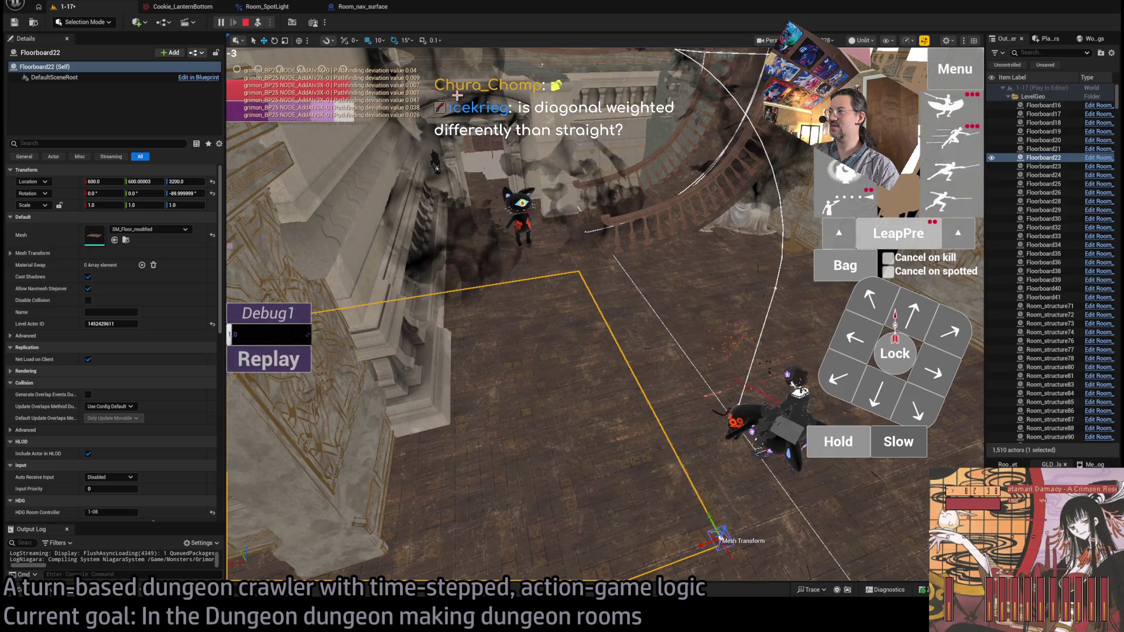
left_click(258, 23)
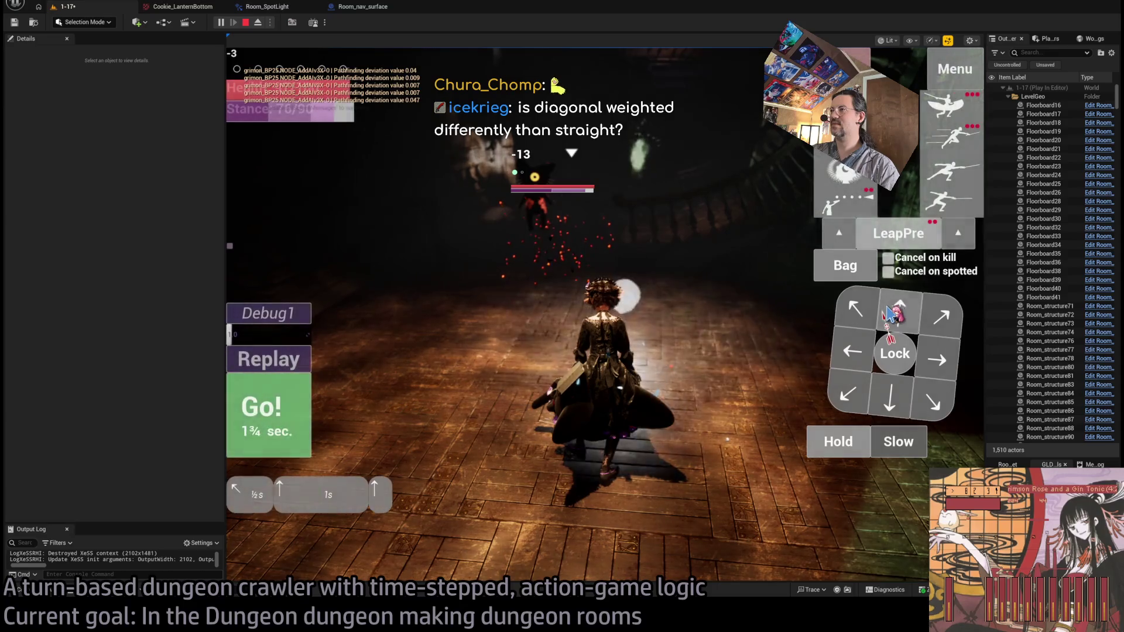
Queue up-right and right moves, use fabric scraps from the Bag for stamina, and play the turn
left_click(941, 319)
left_click(936, 360)
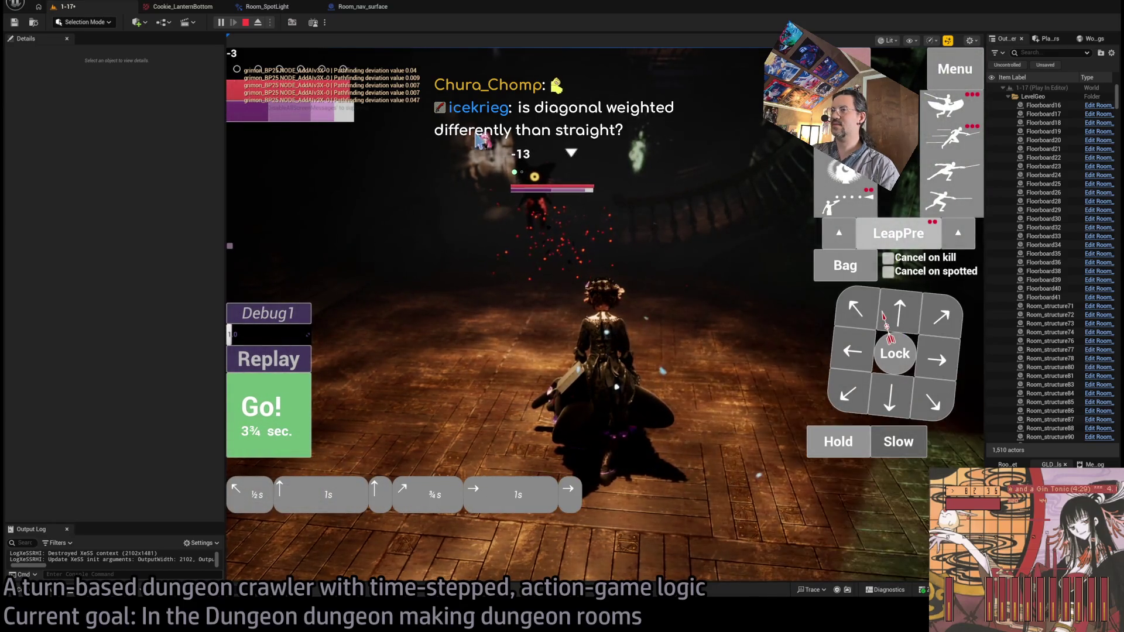
left_click(259, 24)
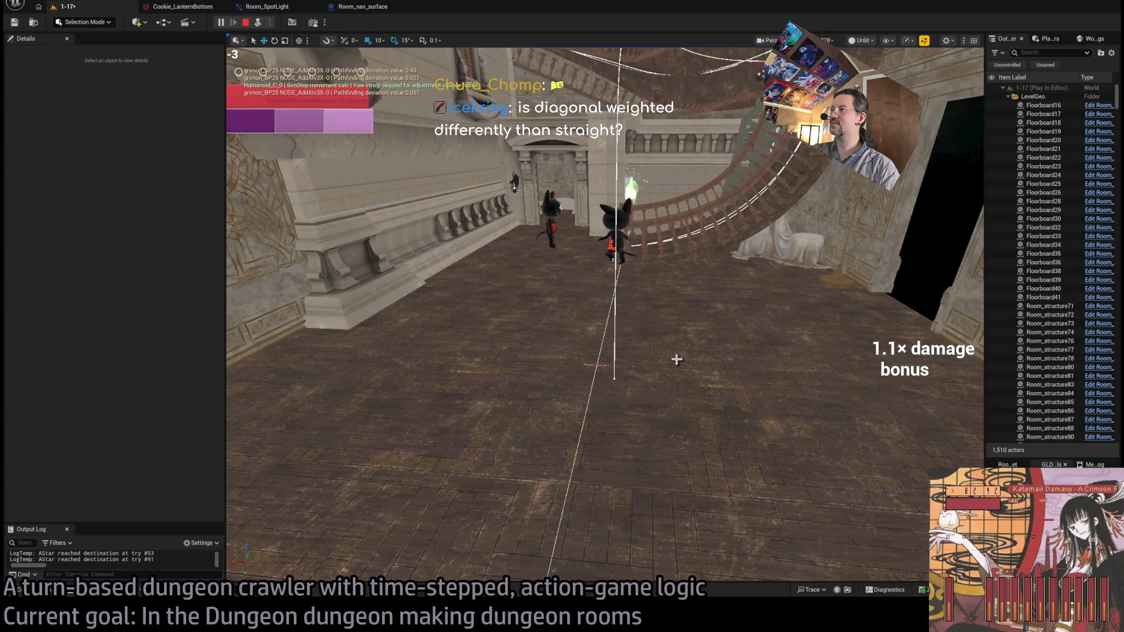
key("F8")
left_click(828, 266)
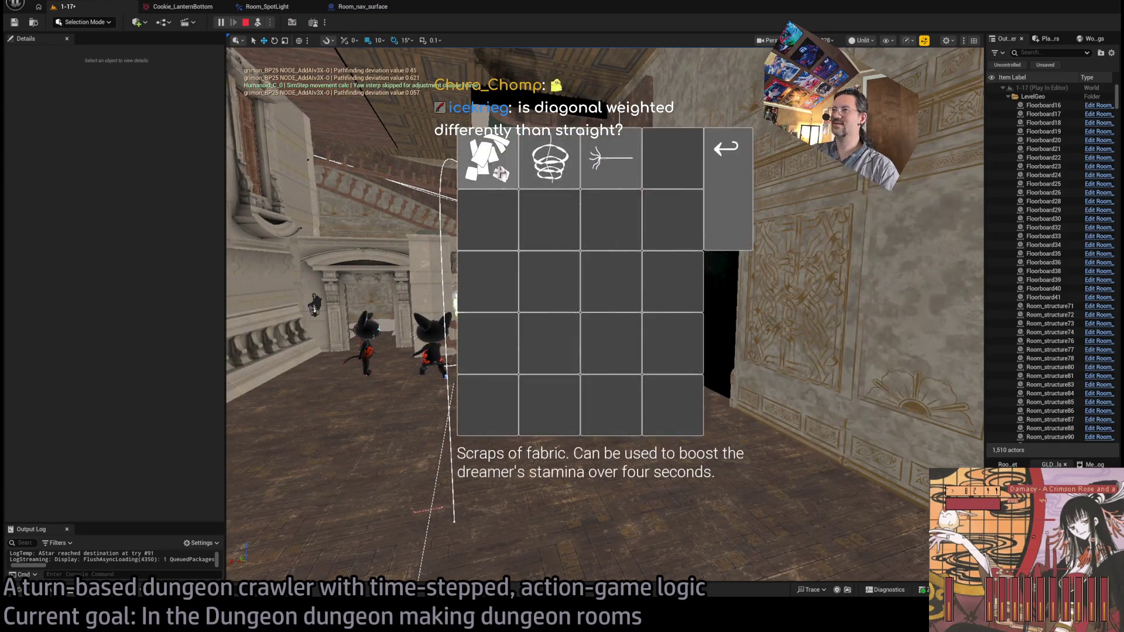
left_click(487, 155)
left_click(837, 437)
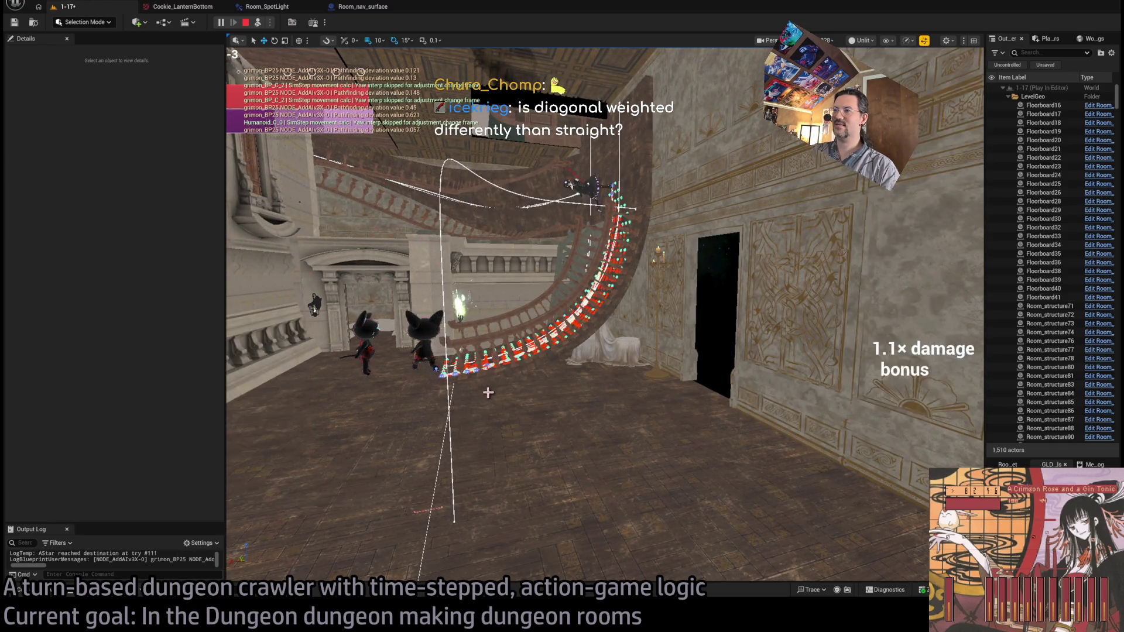
key("F8")
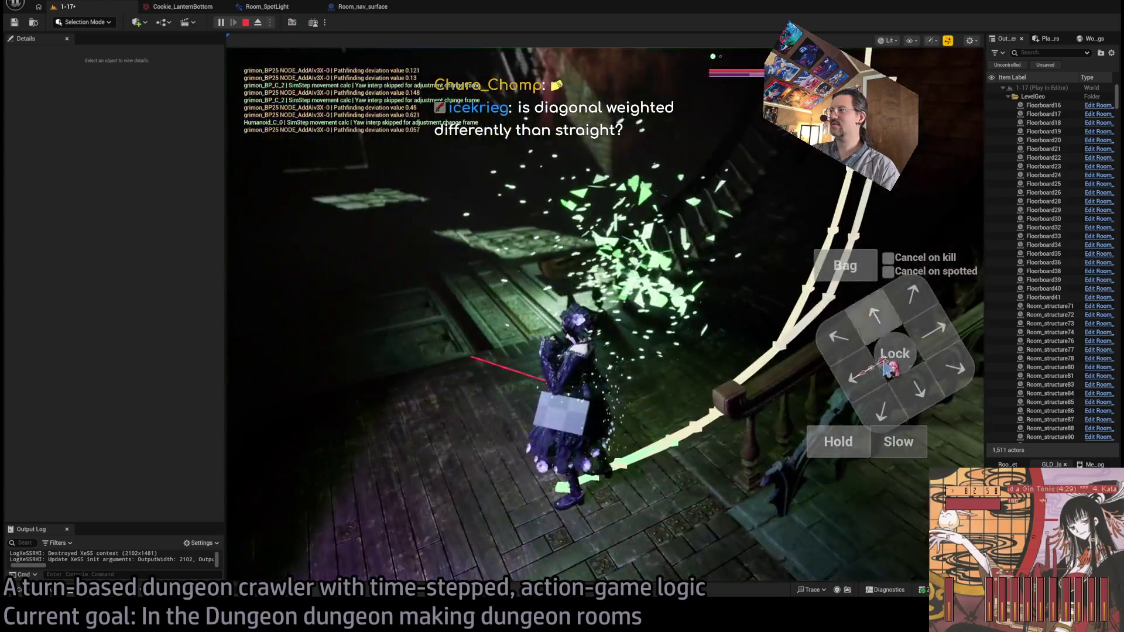
left_click(887, 367)
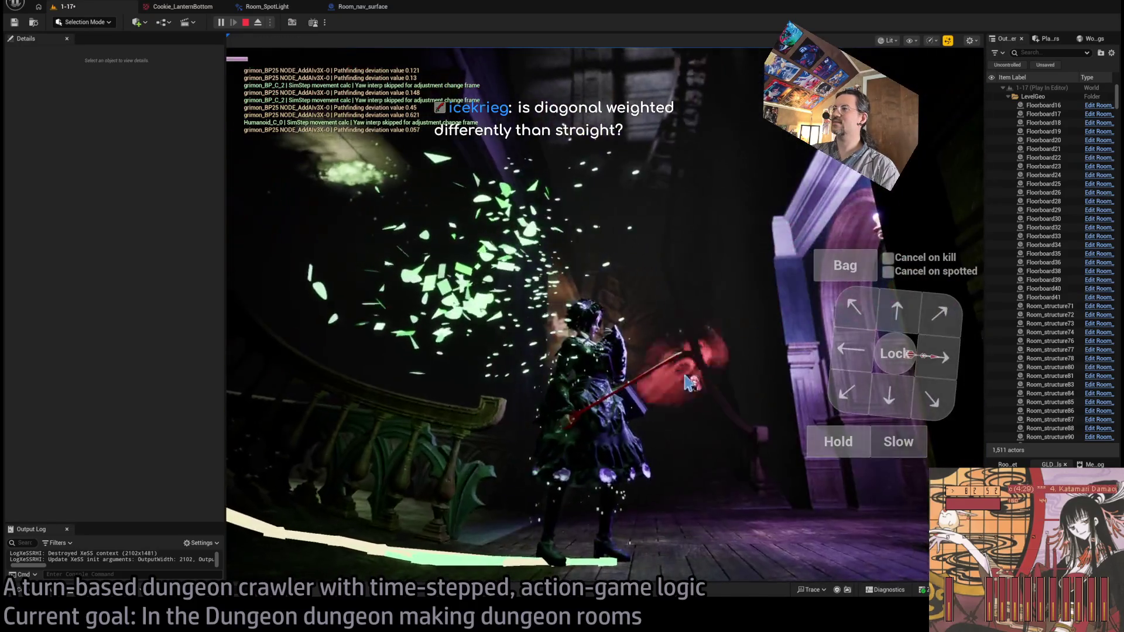
Hold position, play out several turns including an up-right move, then eject with F8
left_click(863, 454)
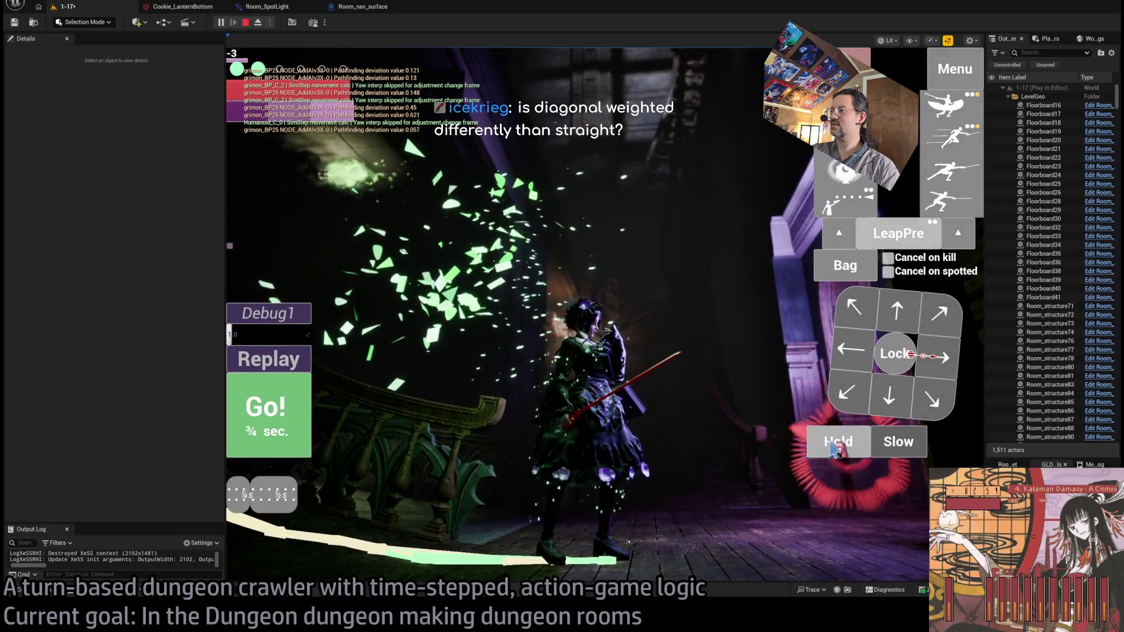
left_click(662, 447)
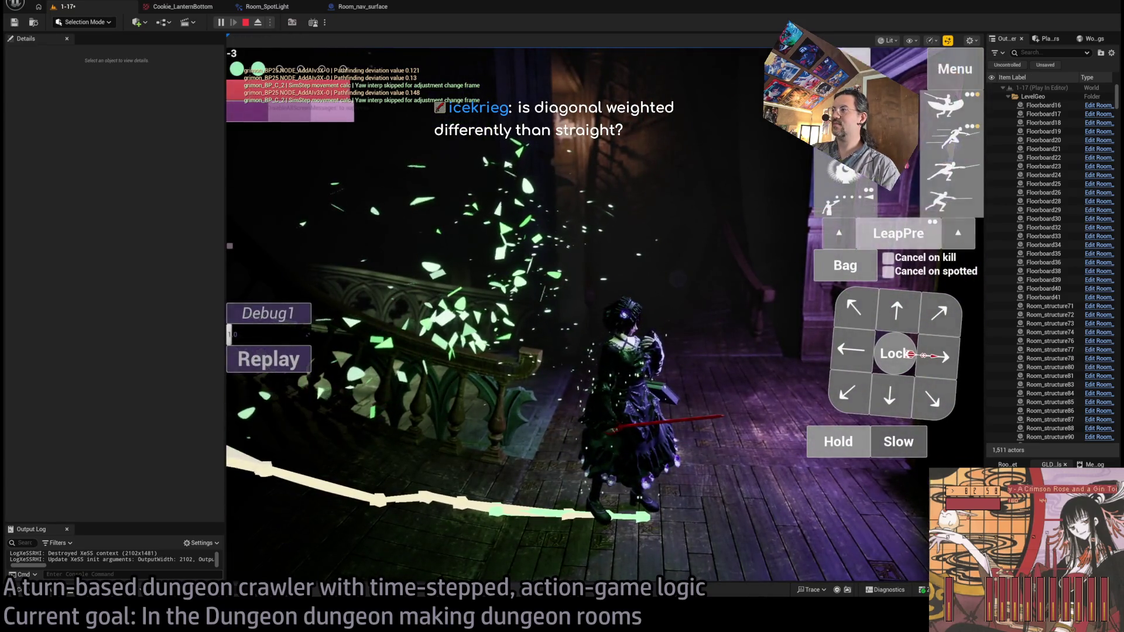
left_click(325, 412)
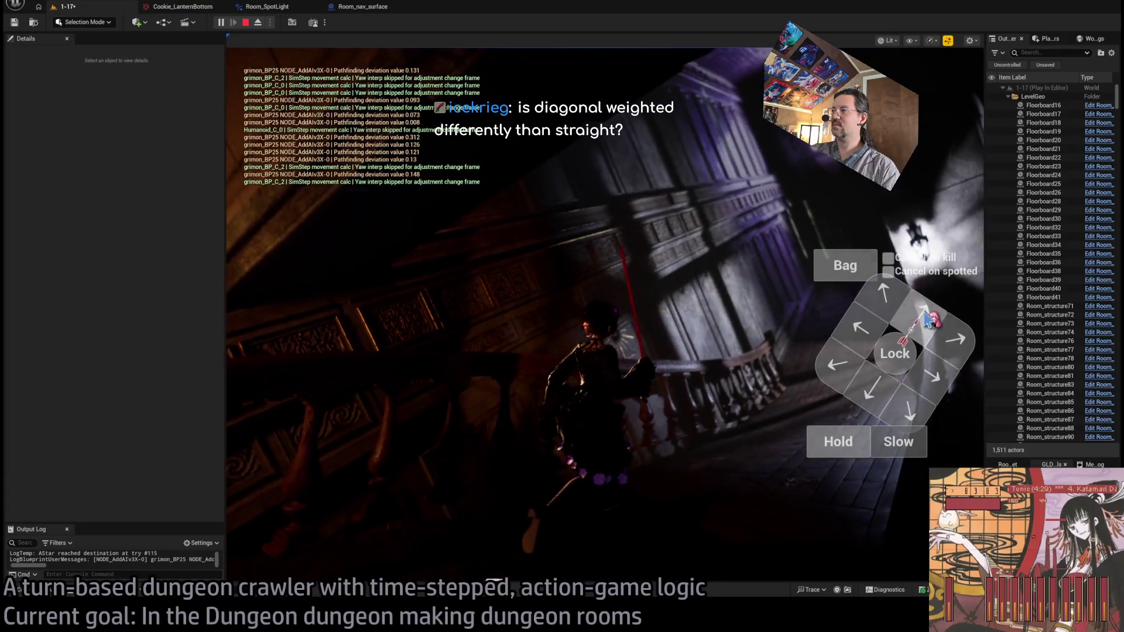
left_click(926, 319)
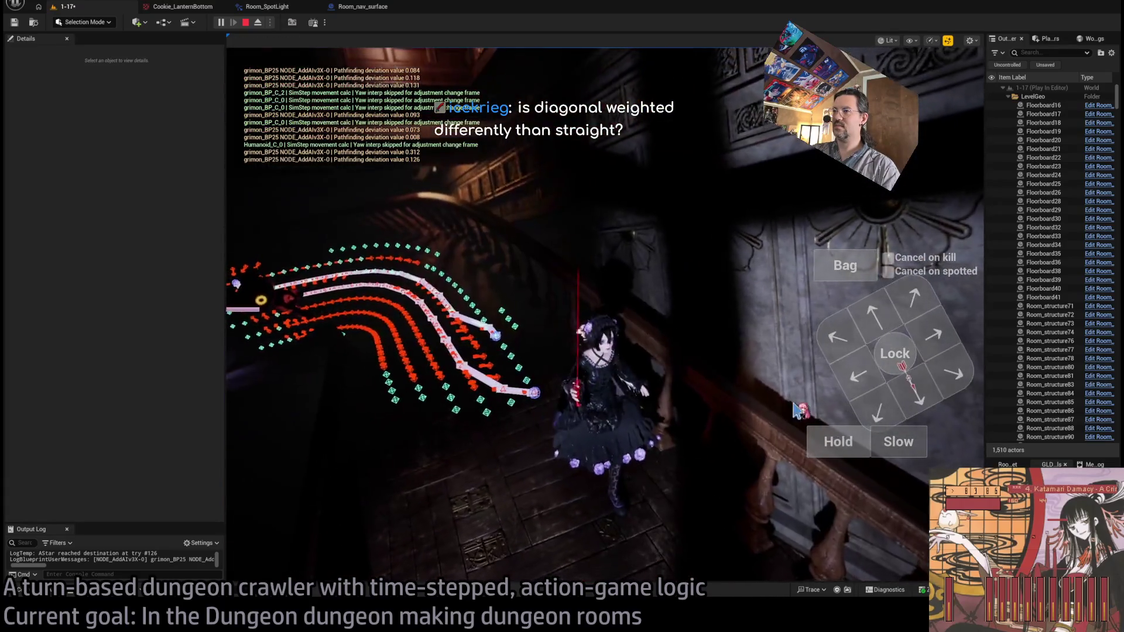
left_click(842, 443)
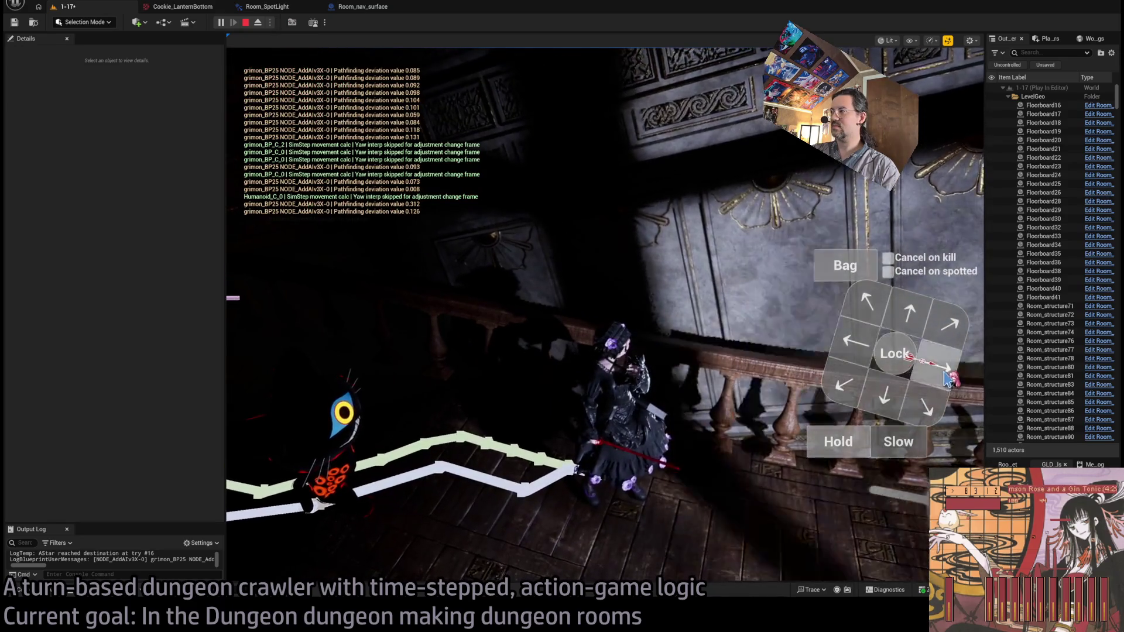
left_click(871, 439)
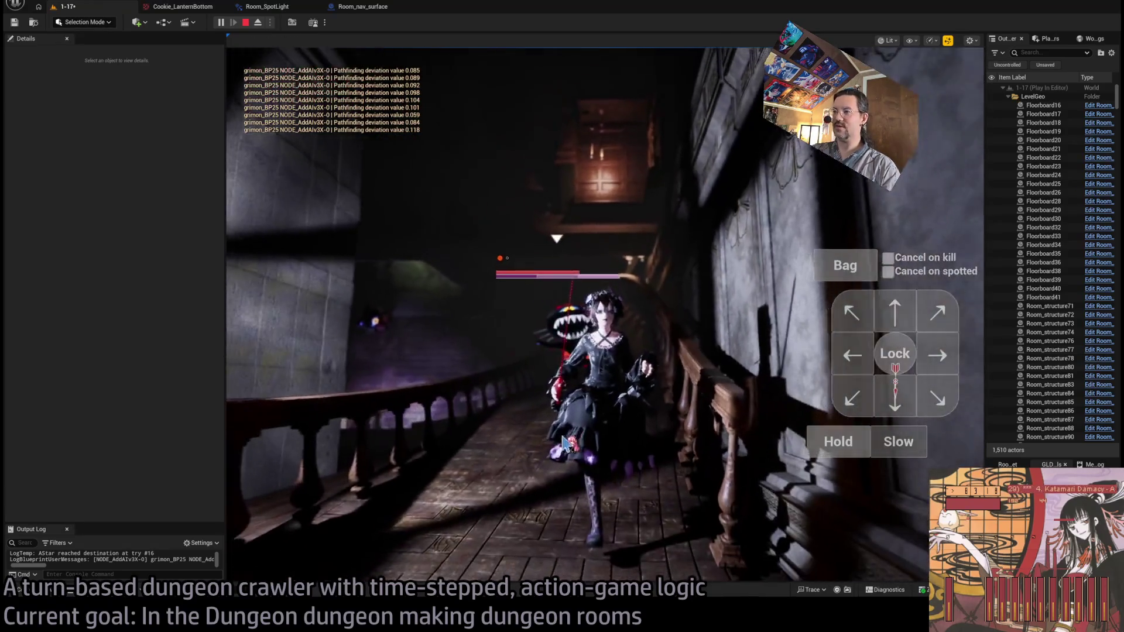
key("F8")
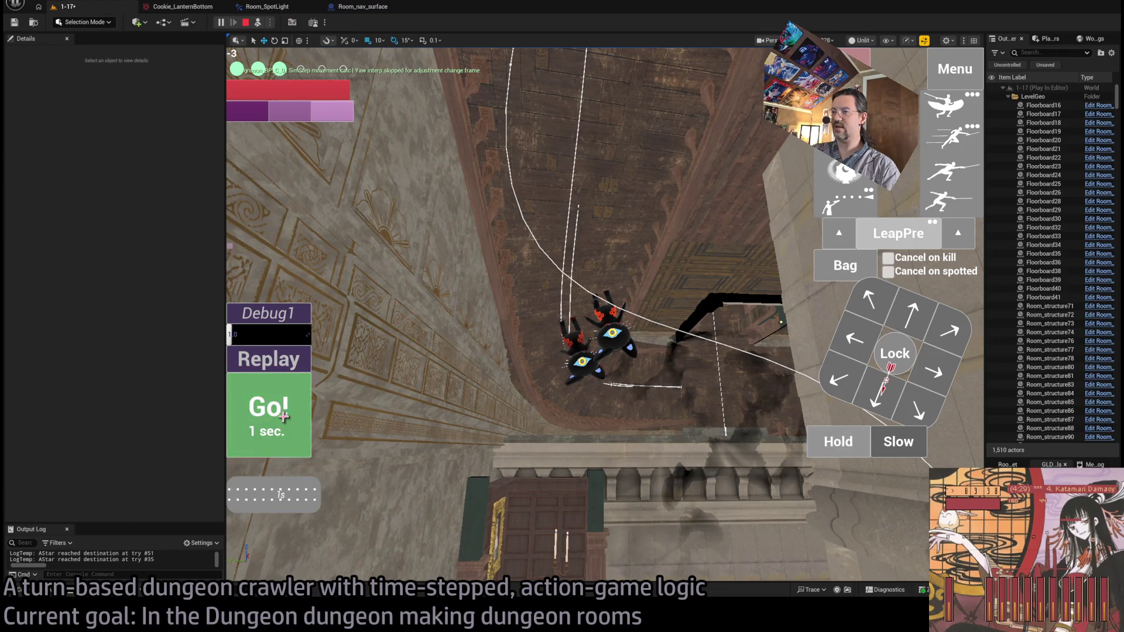
Play out several more turns, holding position once, then end the playtest and return to editing
left_click(283, 416)
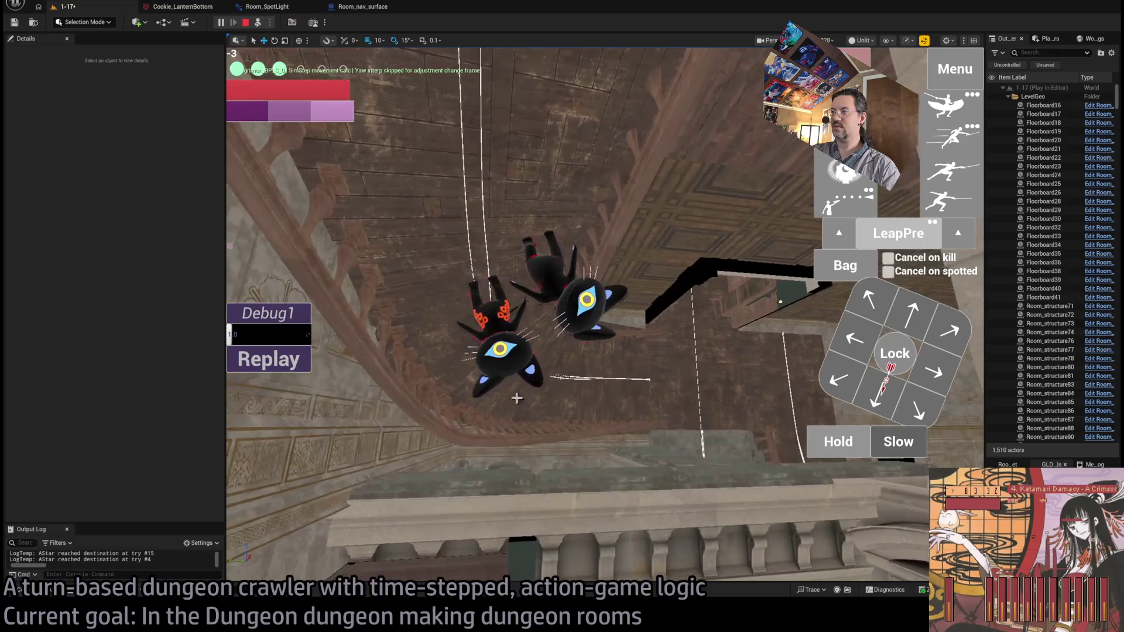
left_click(843, 433)
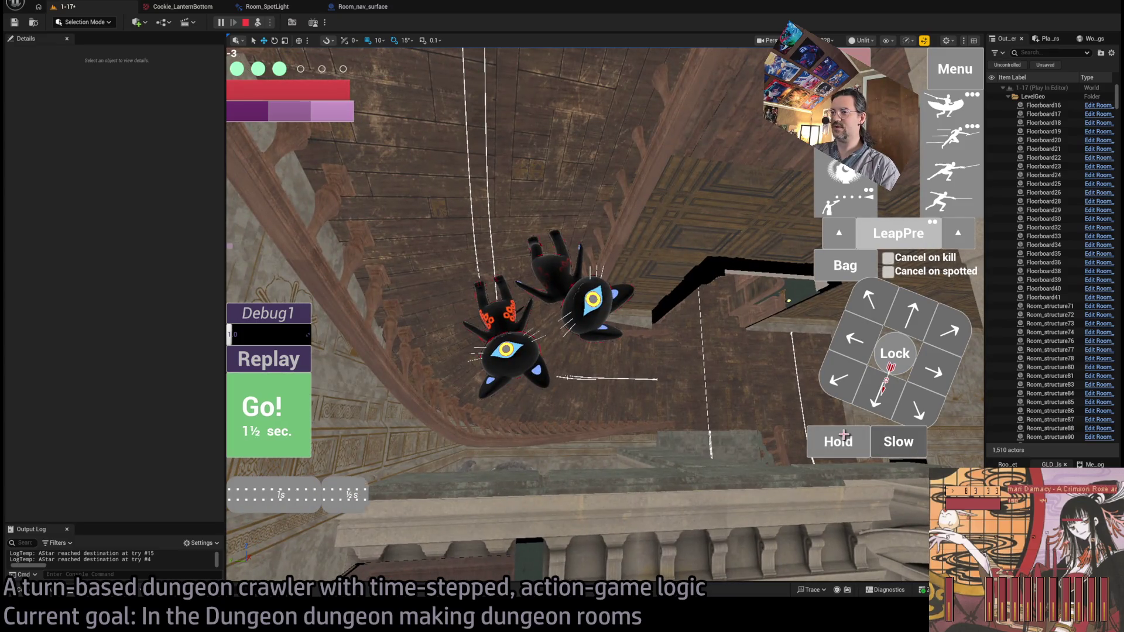
left_click(278, 438)
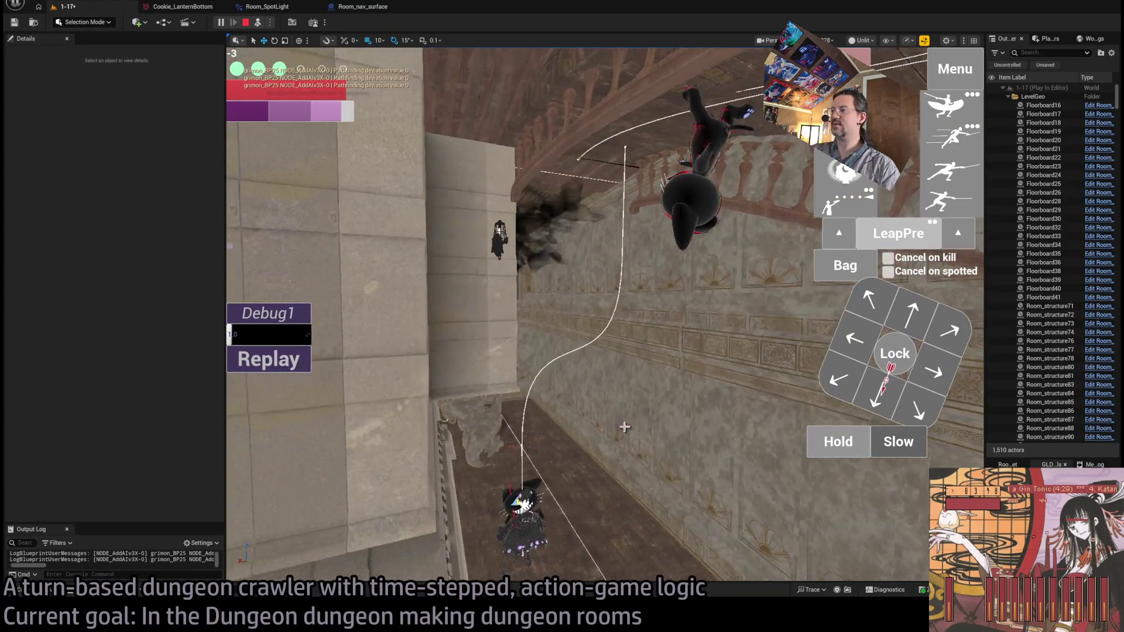
left_click(275, 432)
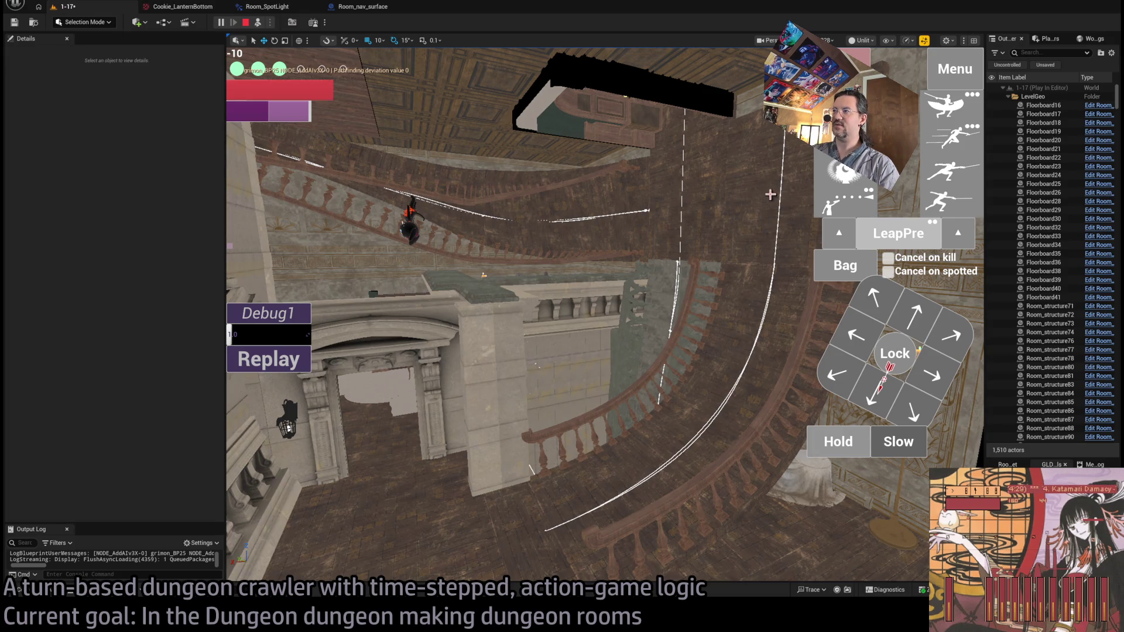
key("Escape")
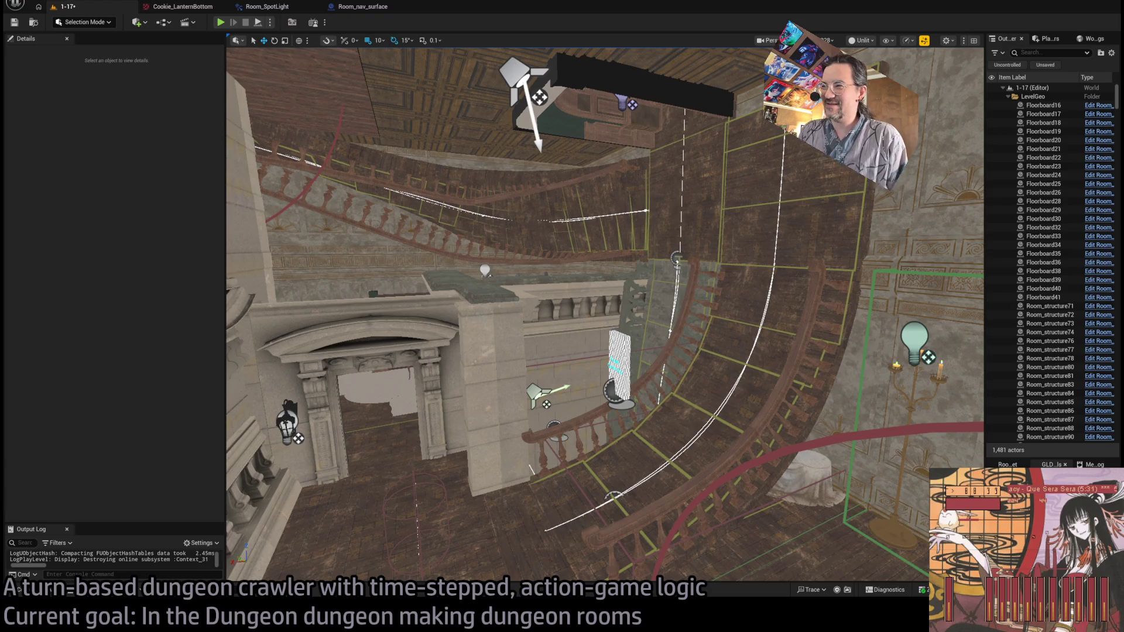
key("alt+Tab")
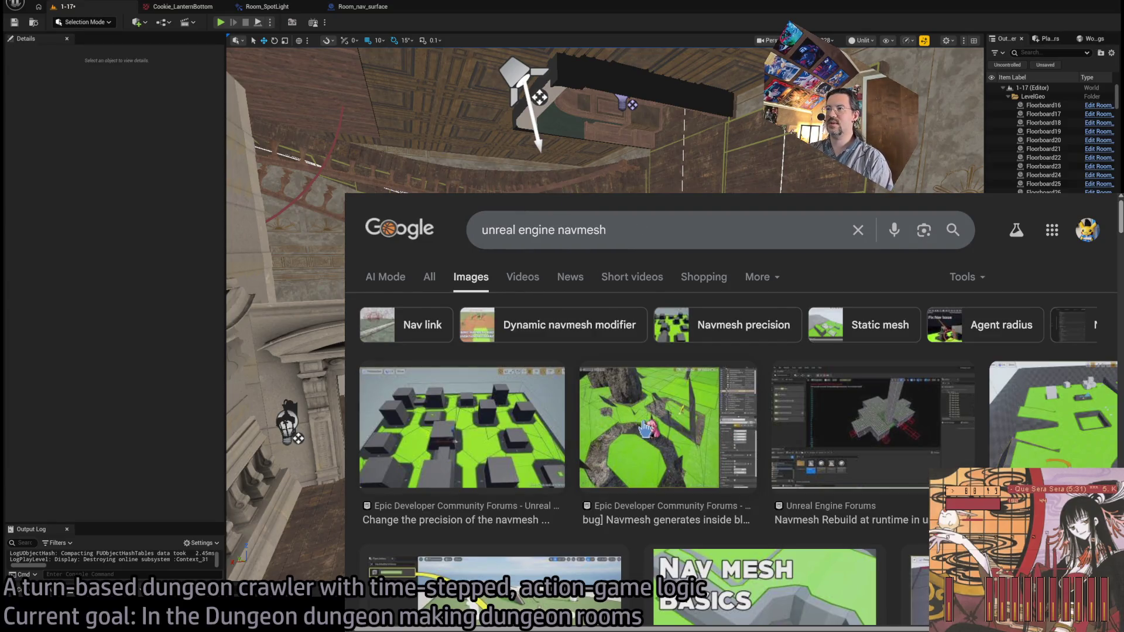
Open the navmesh precision image's Epic forum thread and enlarge the navmesh screenshot in the post
left_click(640, 429)
left_click(543, 436)
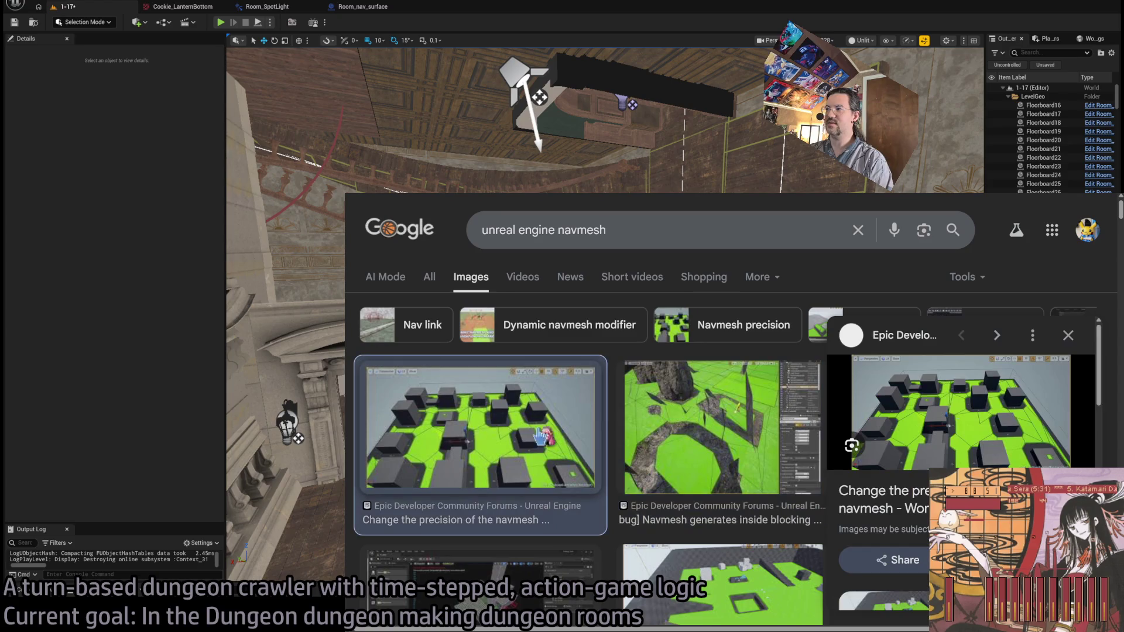
left_click(1005, 417)
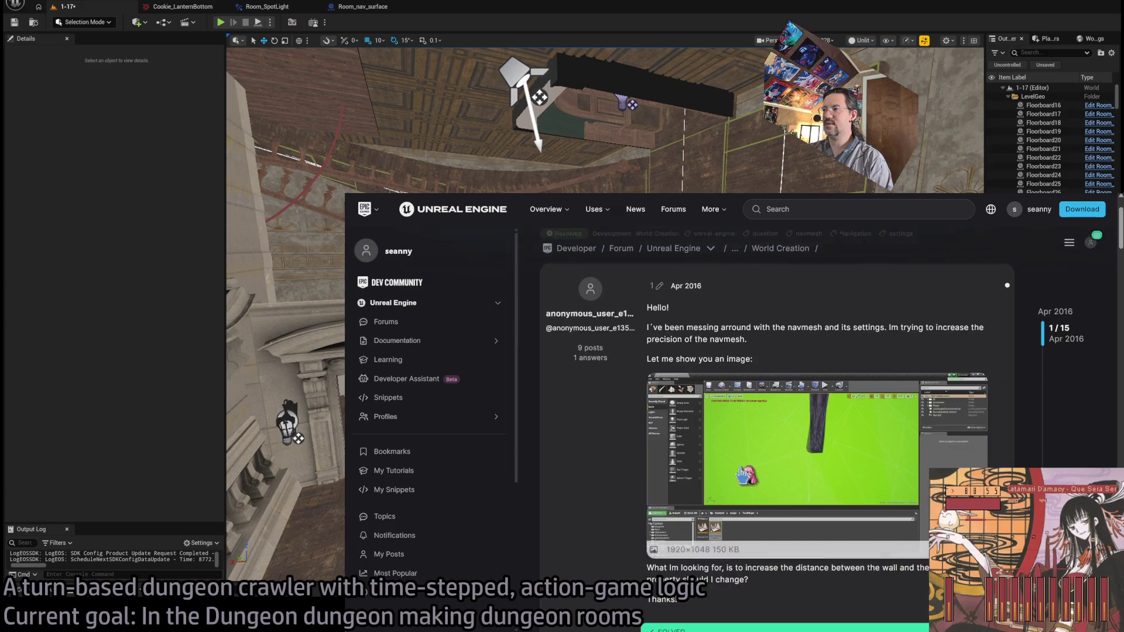
scroll(749, 474, "down", 2)
left_click(653, 316)
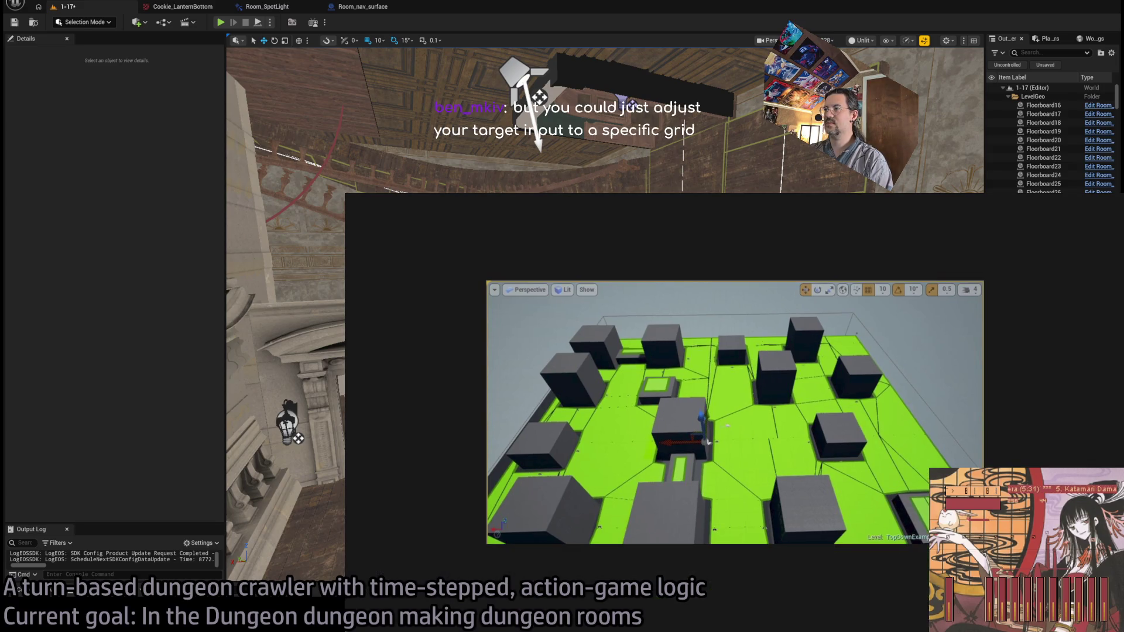
left_click(656, 415)
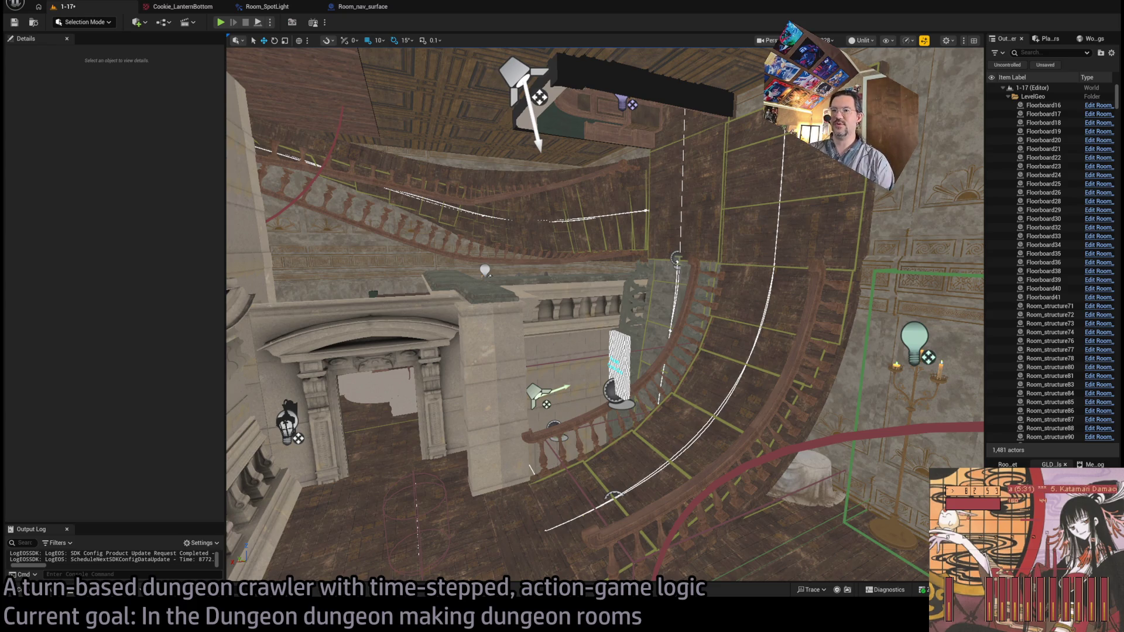
key("alt+Tab")
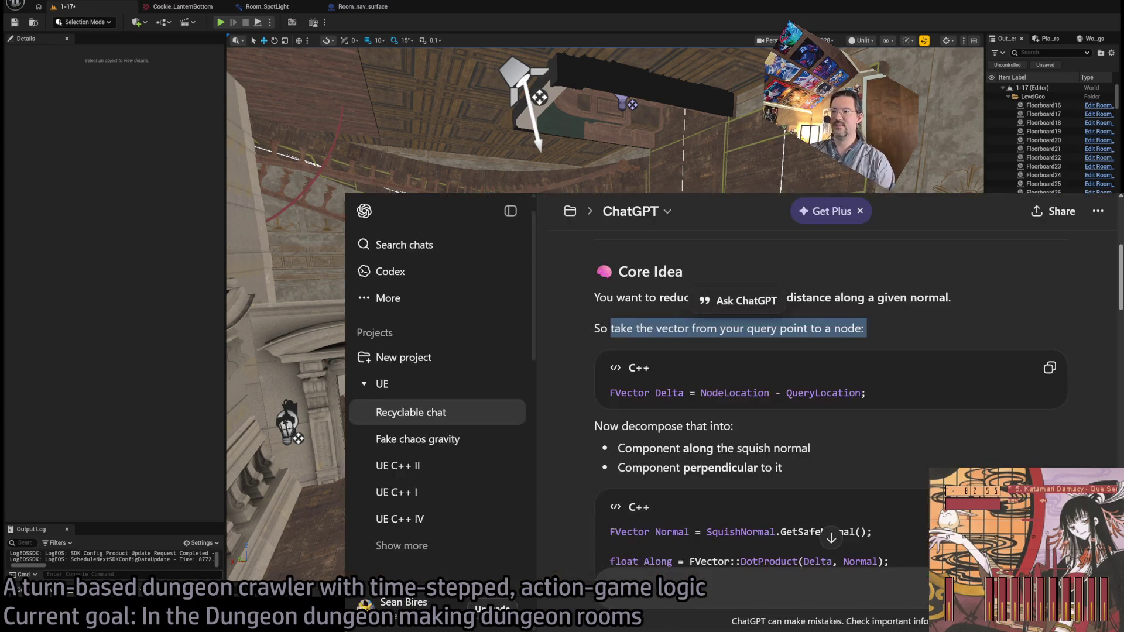
key("alt+Tab")
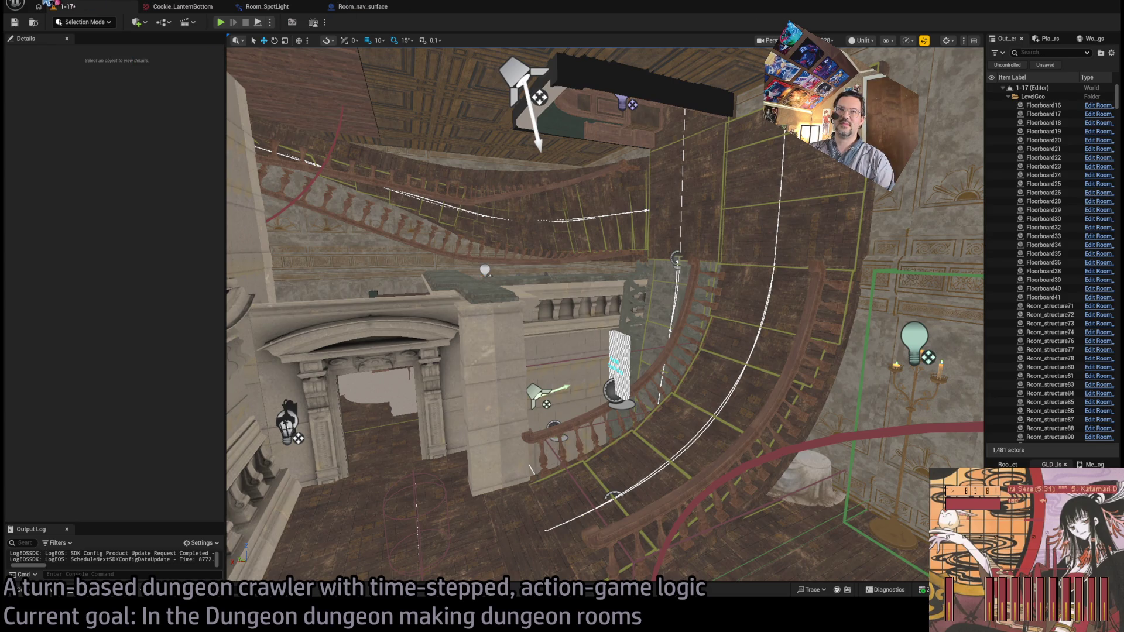
key("alt+Tab")
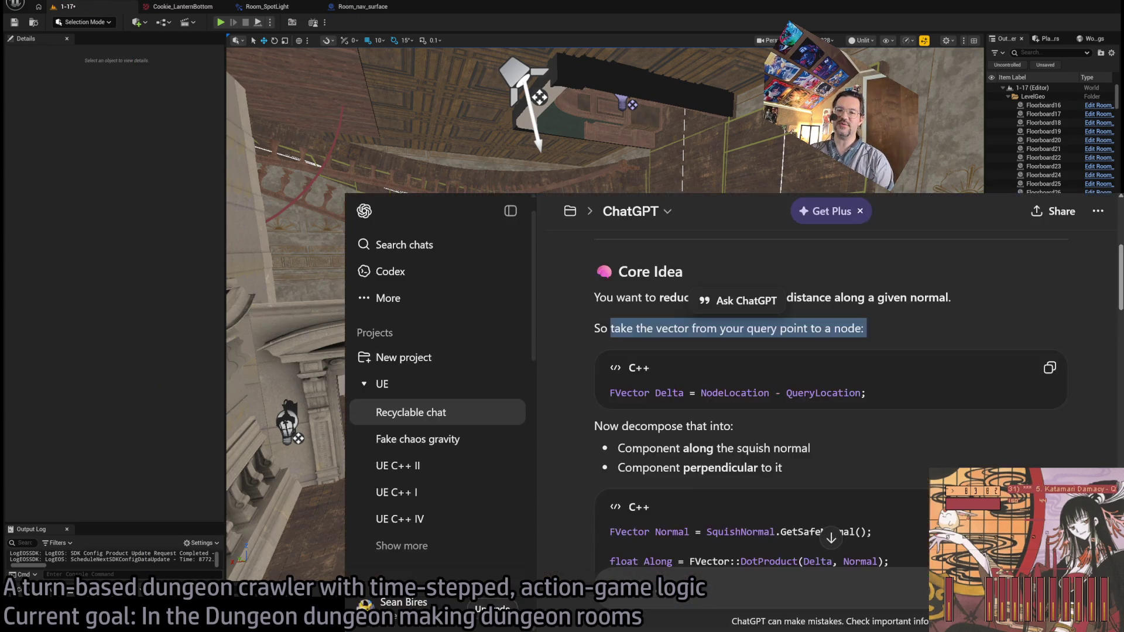
key("alt+Tab")
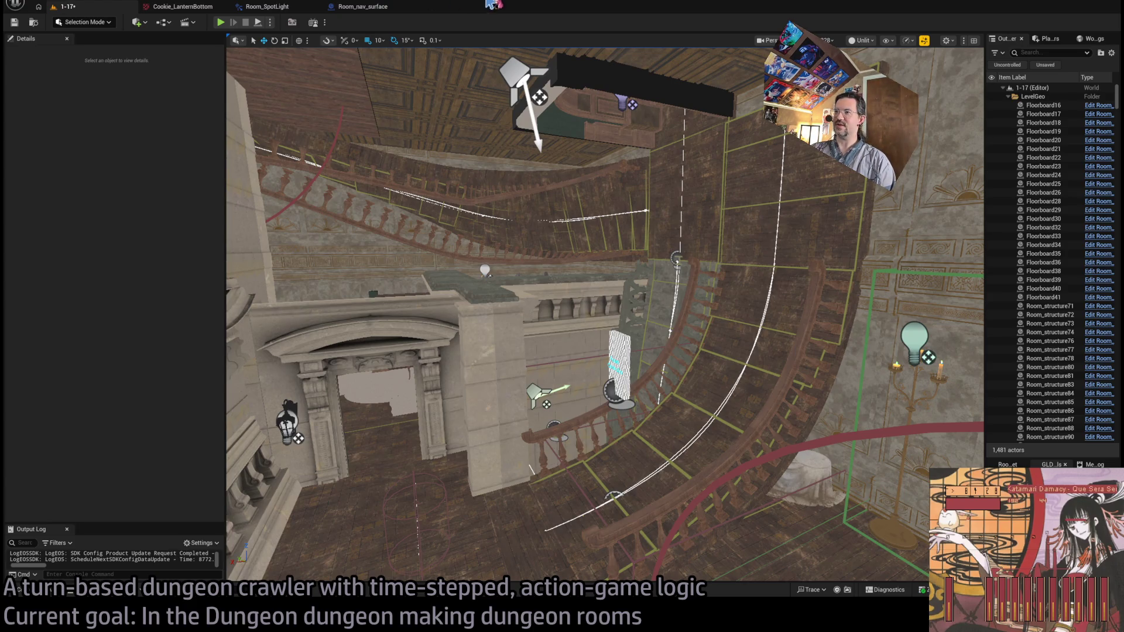
Fly the camera closer to the spiral staircase, then start a new playtest with Alt+P
mouse_move(431, 369)
left_mouse_down()
mouse_move(410, 346)
mouse_move(433, 357)
mouse_move(428, 328)
mouse_move(474, 305)
mouse_move(503, 267)
mouse_move(439, 350)
left_mouse_up()
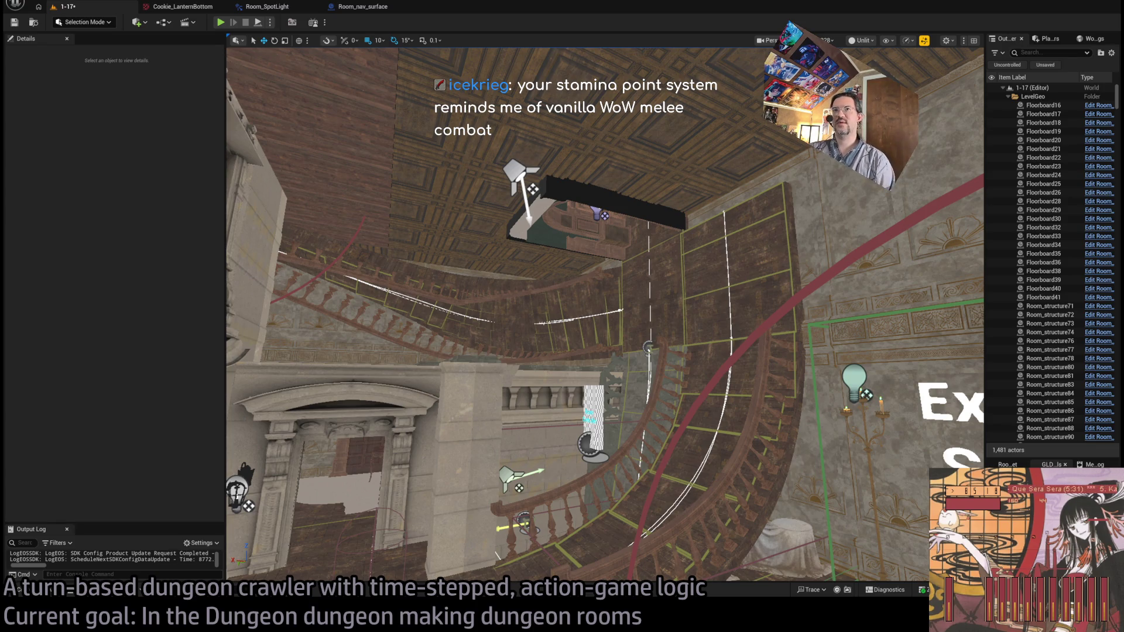
key("alt+p")
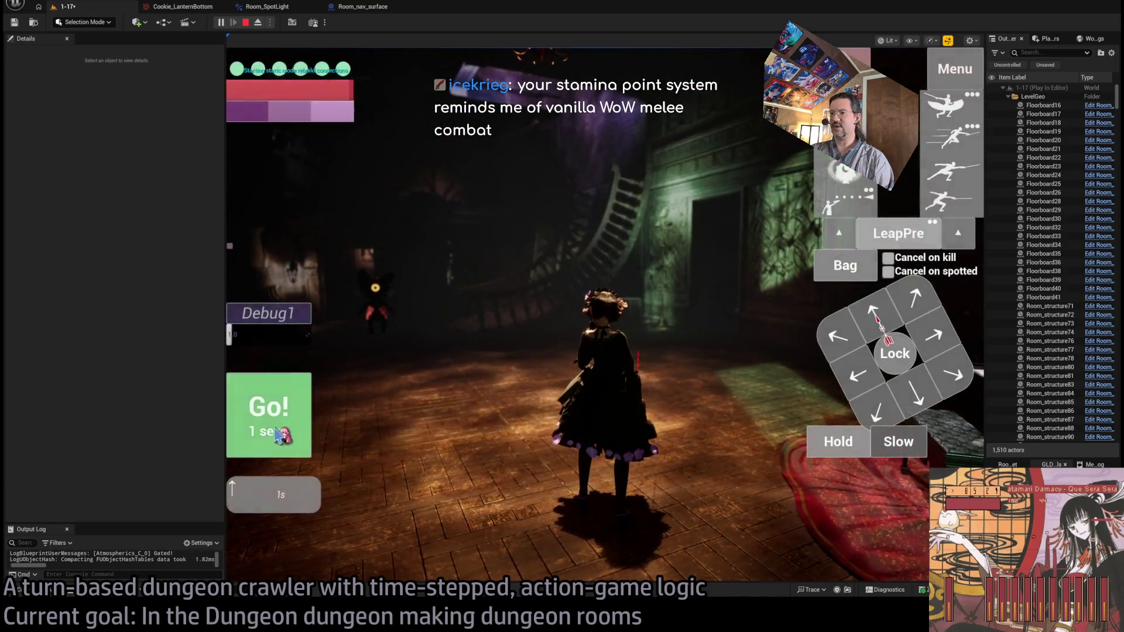
Widen the game view and attack the enemy with a leap and a targeted strike
left_click(279, 429)
left_click_drag(226, 298, 82, 297)
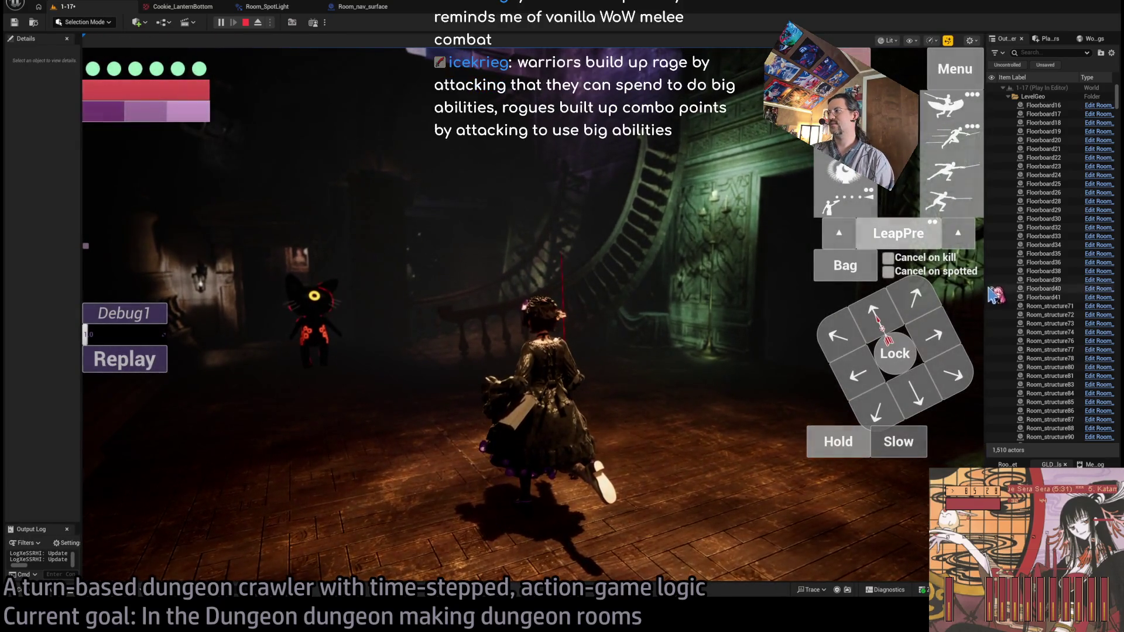
left_click_drag(985, 288, 1013, 287)
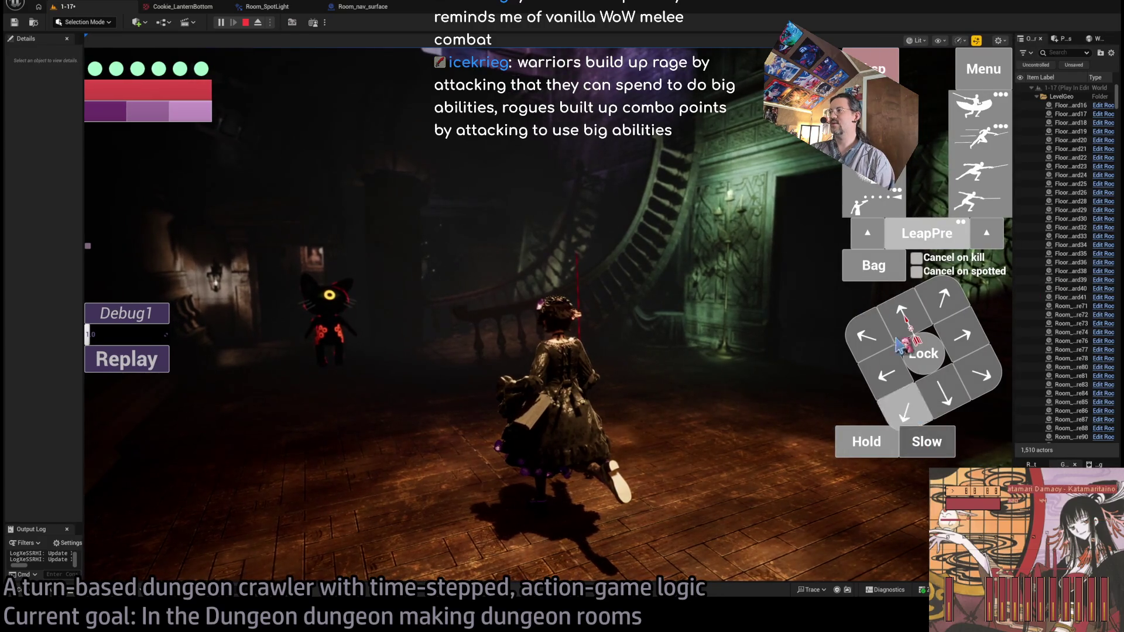
left_click(926, 234)
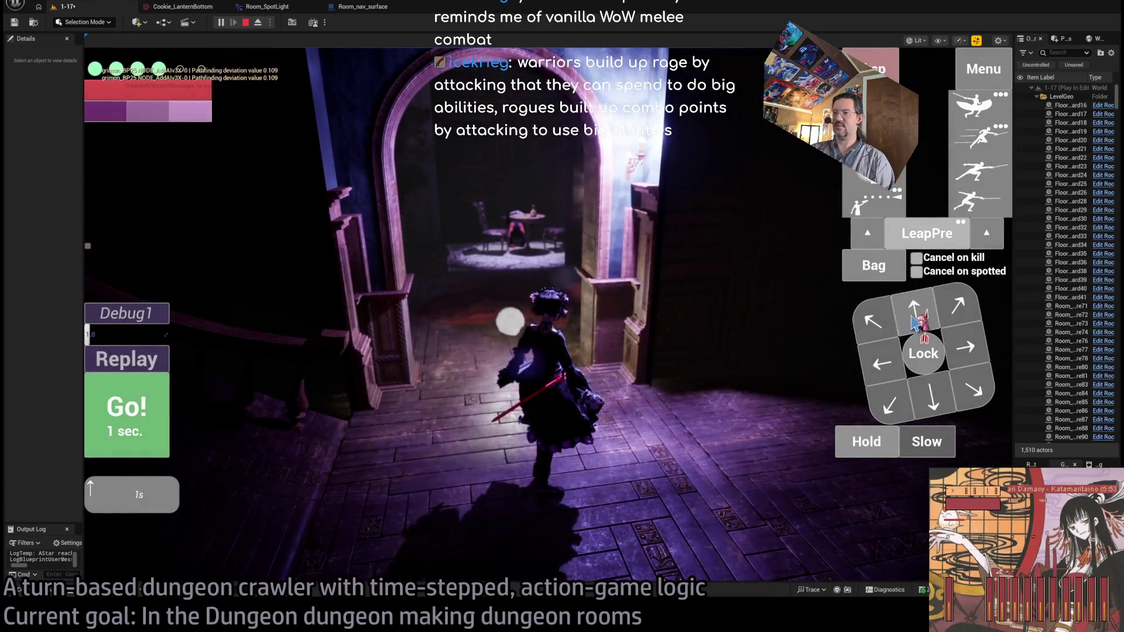
left_click(131, 422)
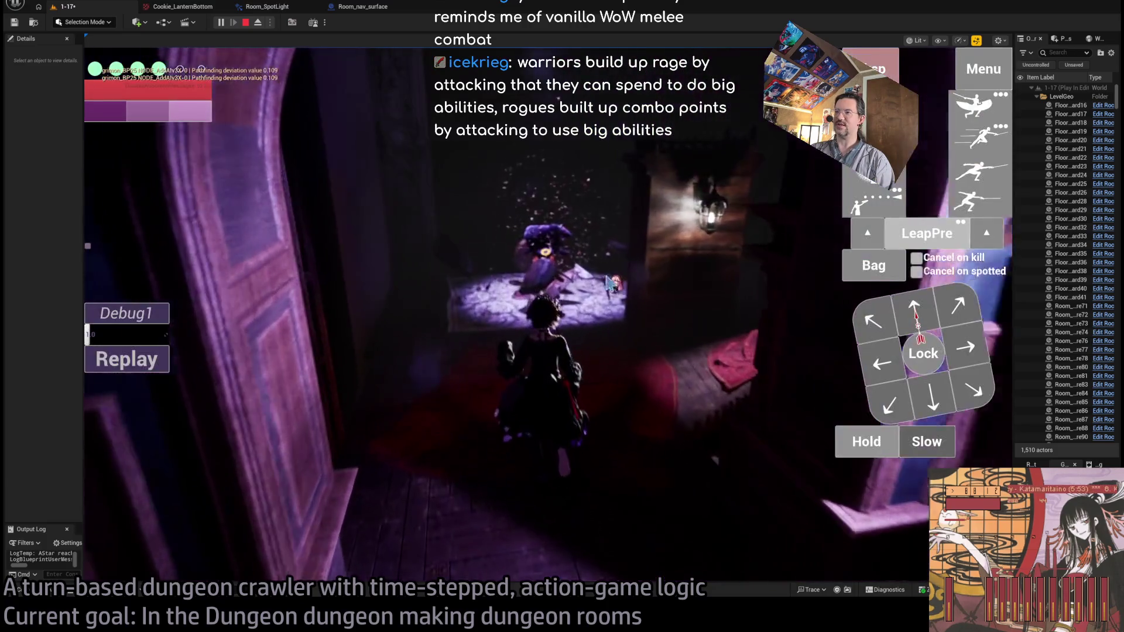
left_click(989, 148)
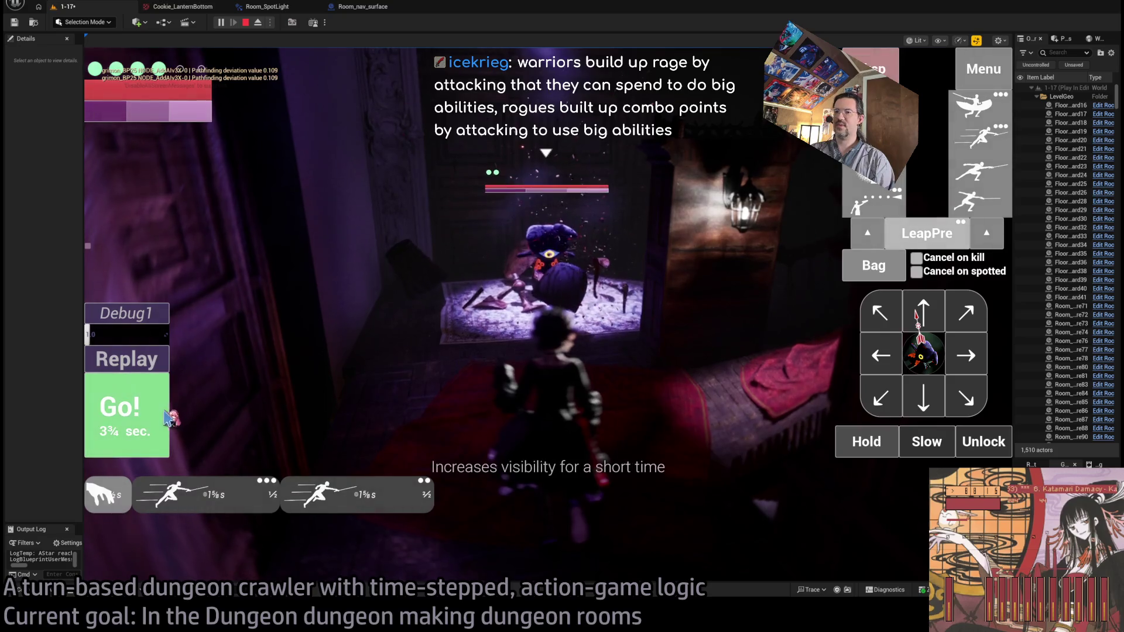
left_click(154, 412)
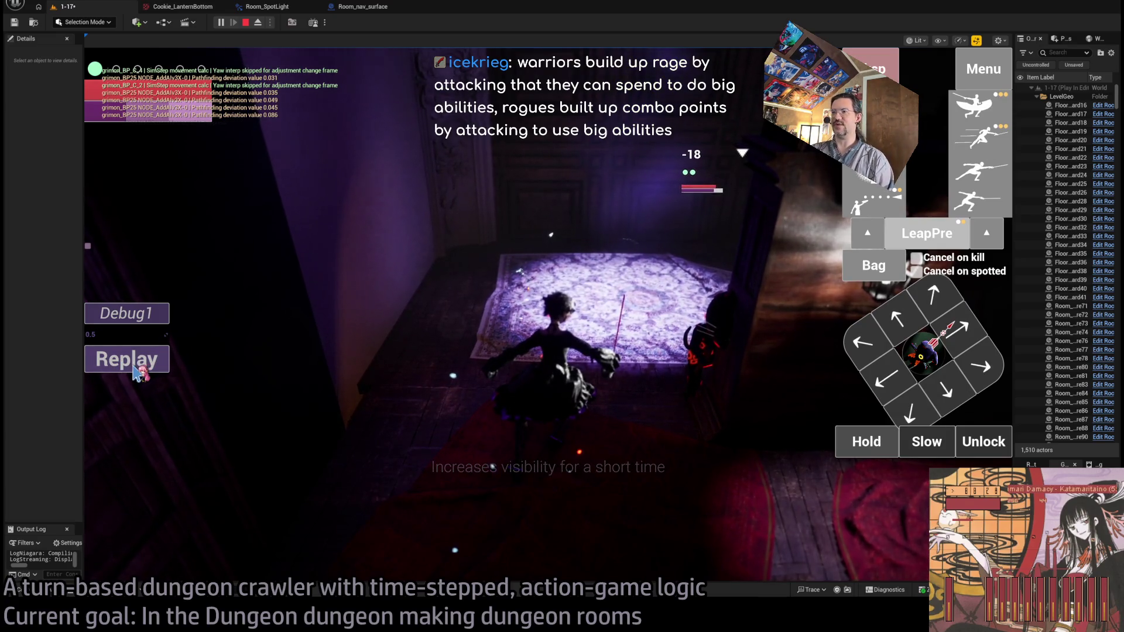
Replay the last turn twice, then queue and run a three-attack combo
left_click(136, 369)
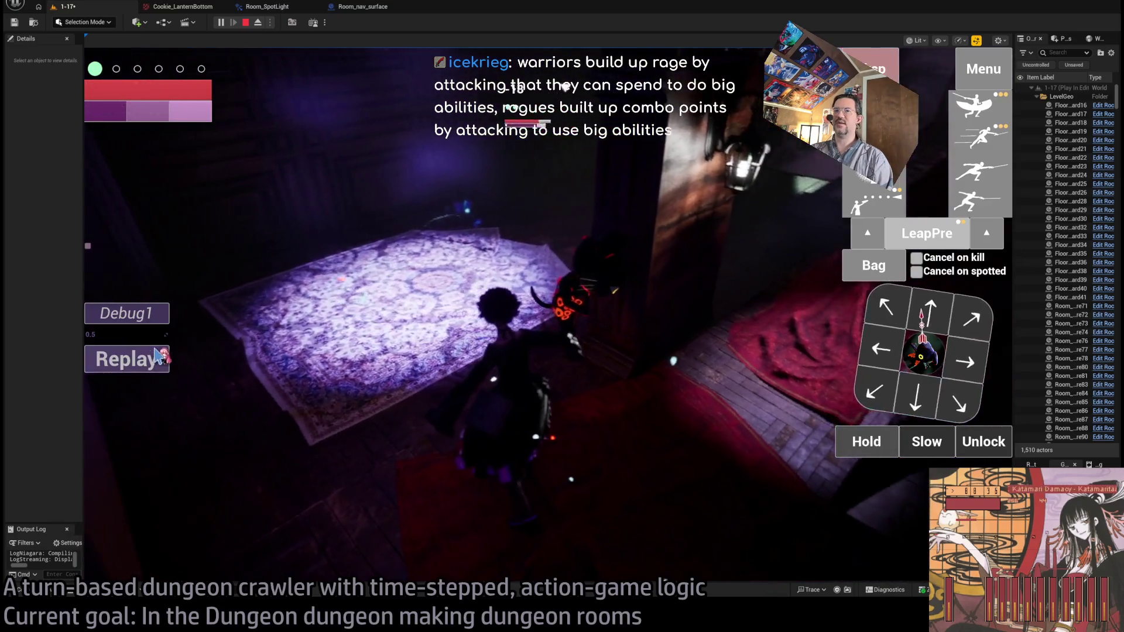
left_click(157, 356)
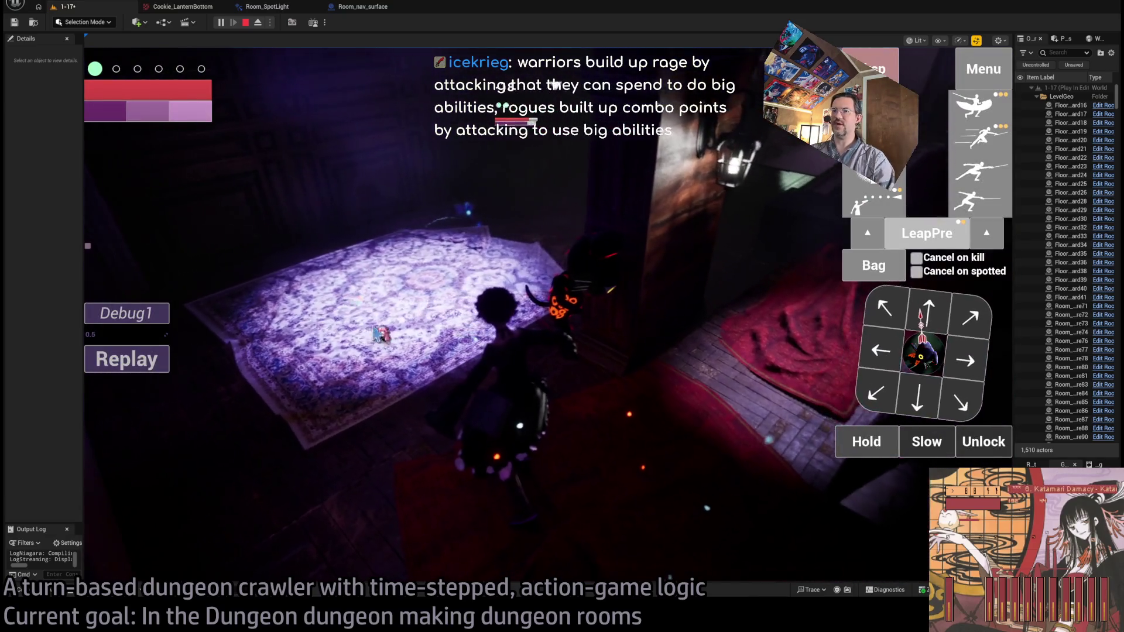
left_click(980, 214)
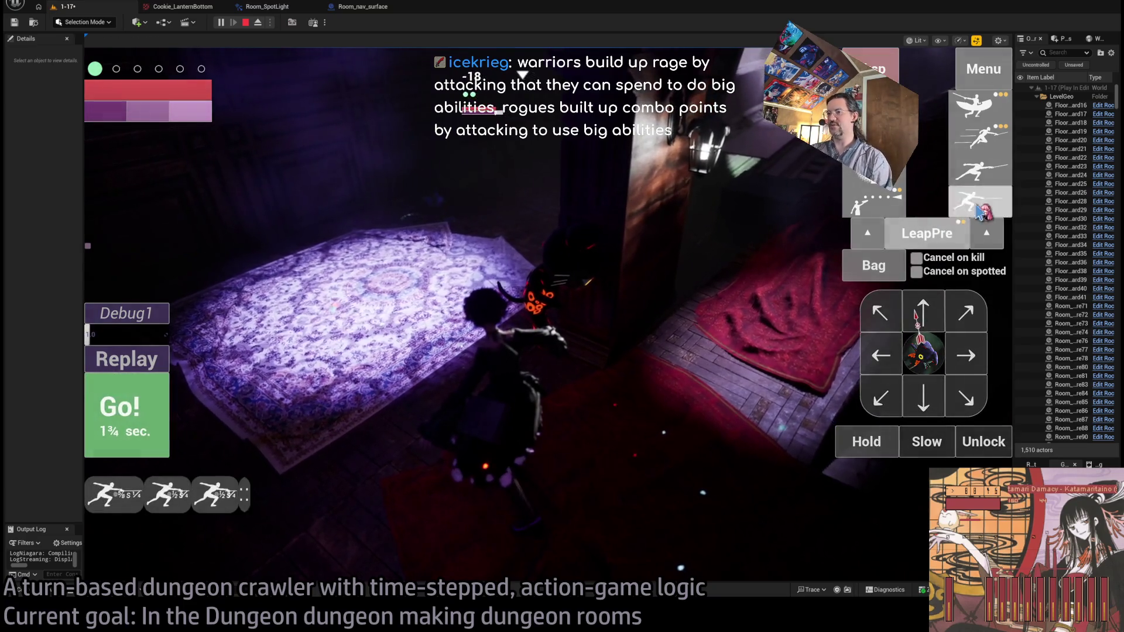
left_click(151, 430)
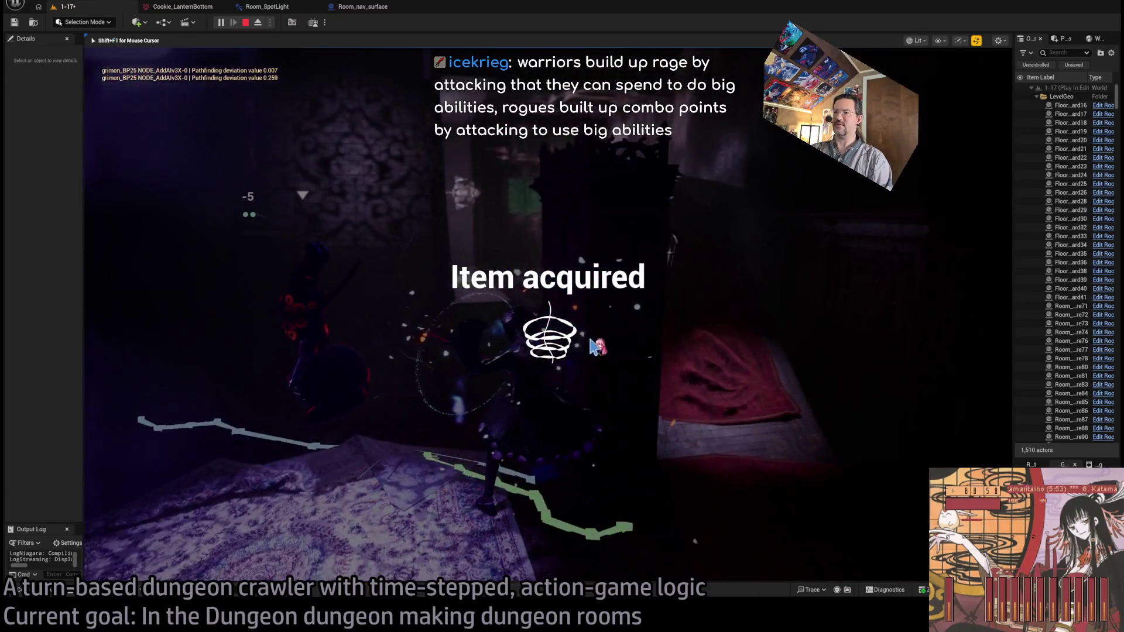
Replace a queued rightward move with a new move sequence and run it
left_click(965, 351)
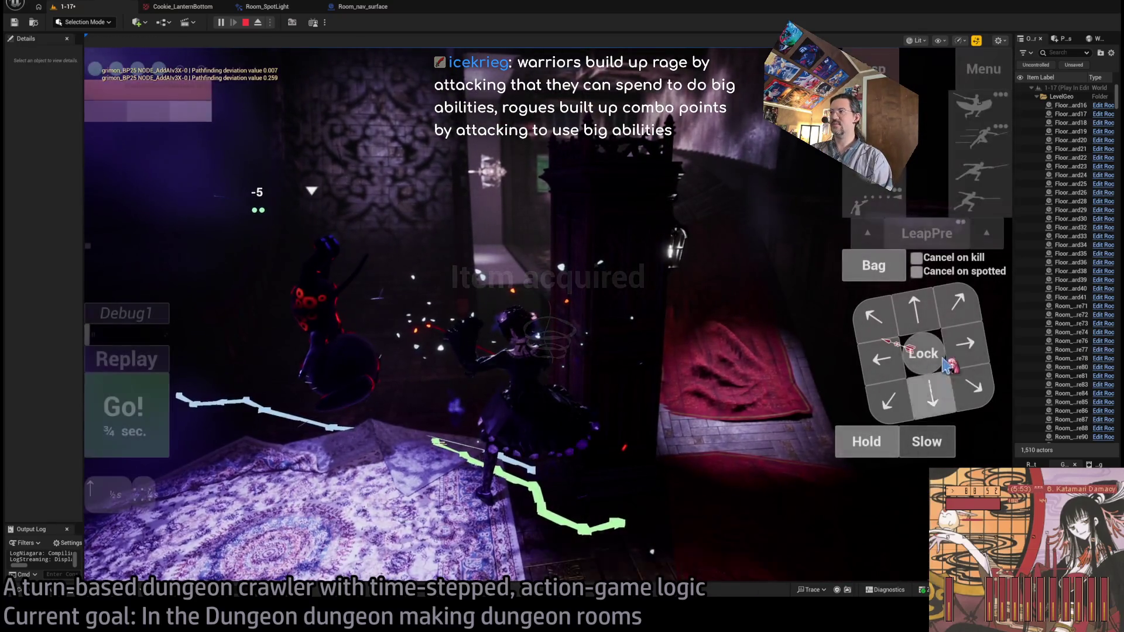
left_click(125, 410)
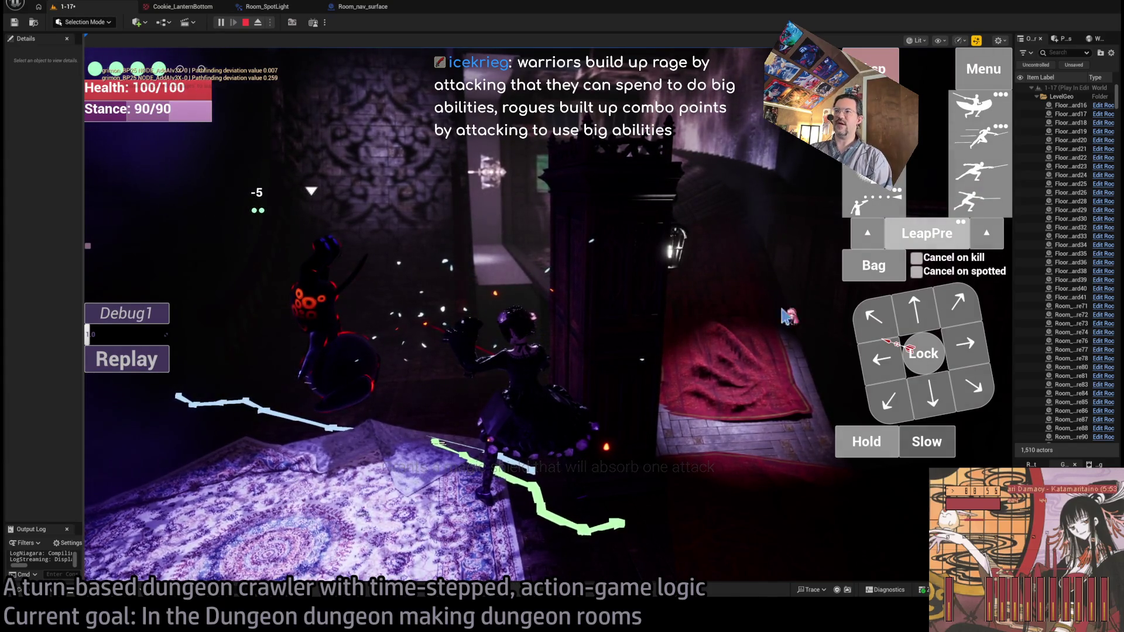
left_click(875, 359)
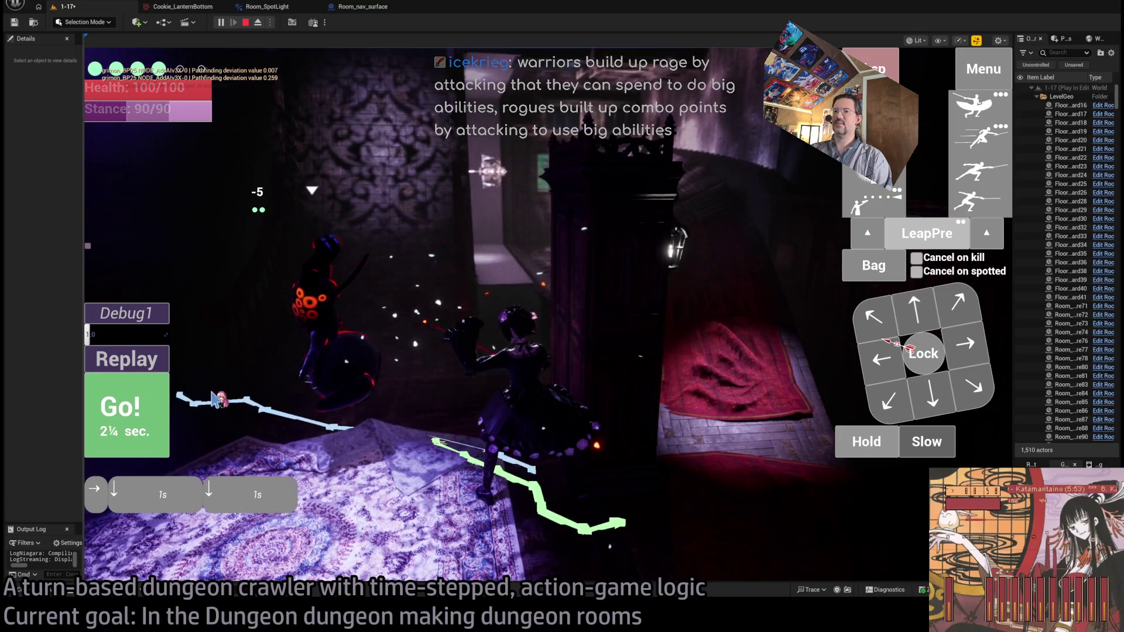
left_click(126, 409)
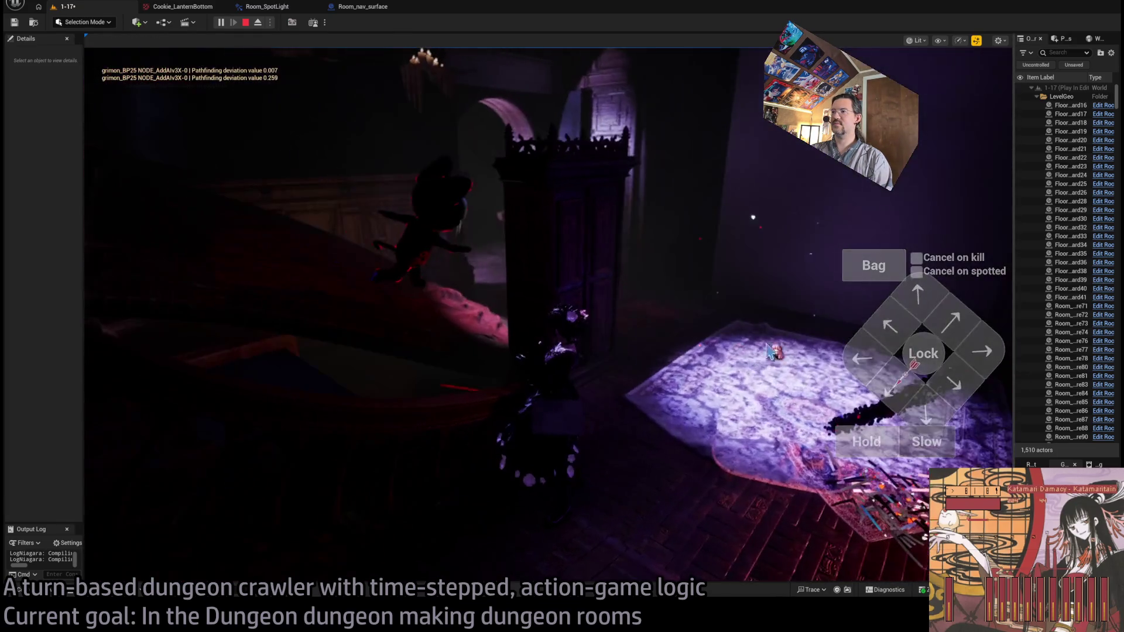
Queue an up-right move, a stance-breaker and a four-hit light combo, then execute the turn
left_click(768, 349)
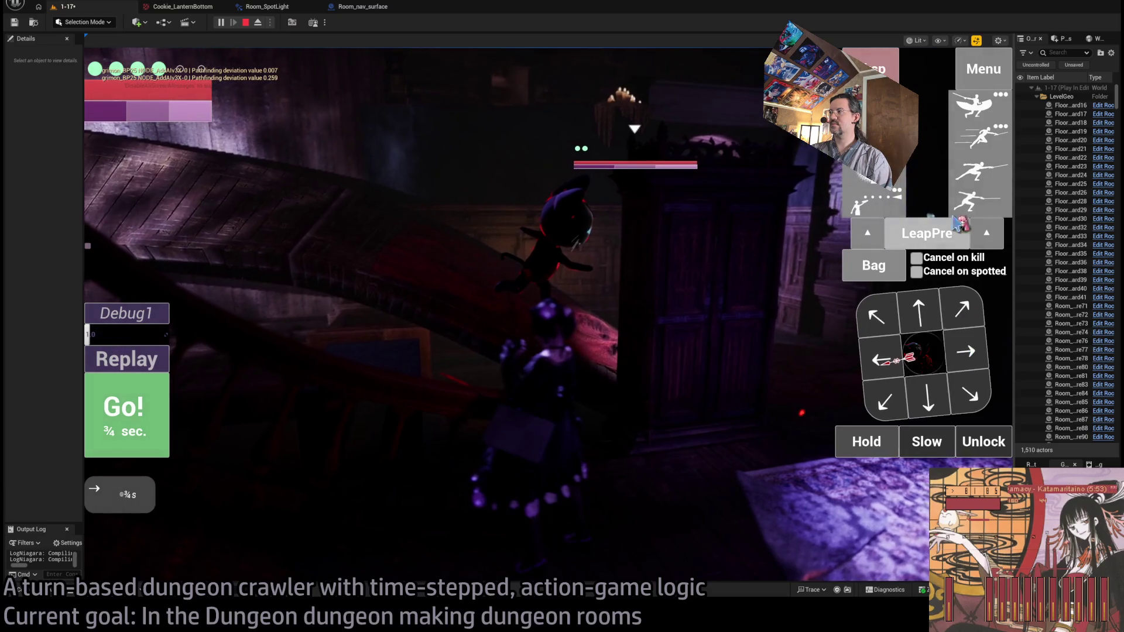
left_click(959, 308)
left_click(984, 114)
left_click(980, 199)
left_click(980, 199)
left_click(138, 427)
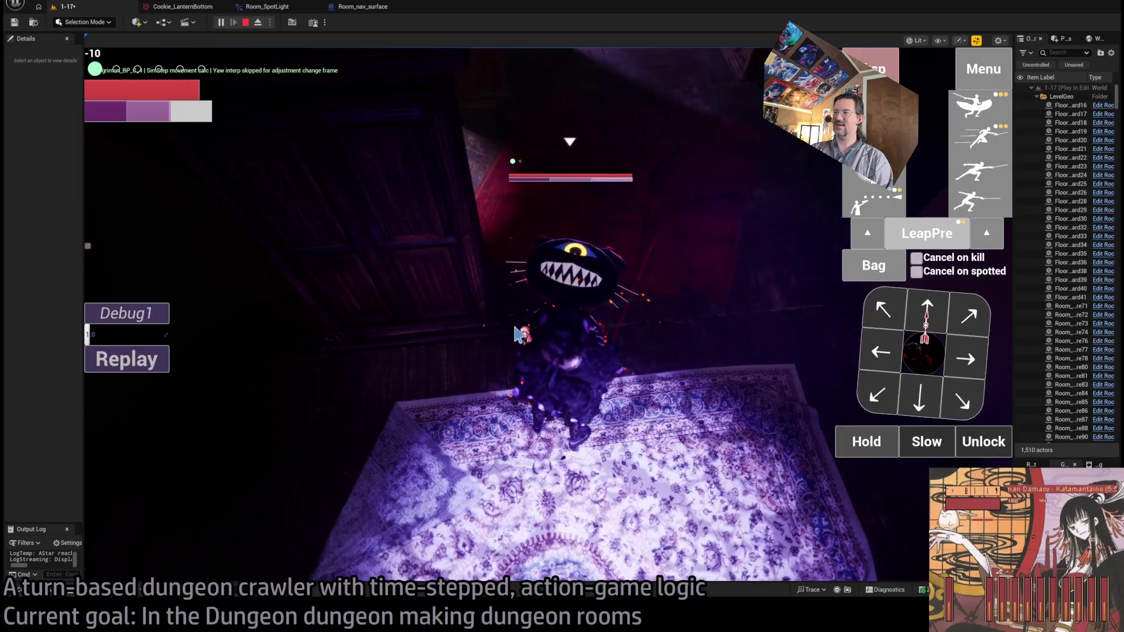
Queue and play out two rounds of attack moves
left_click(146, 362)
left_click(168, 390)
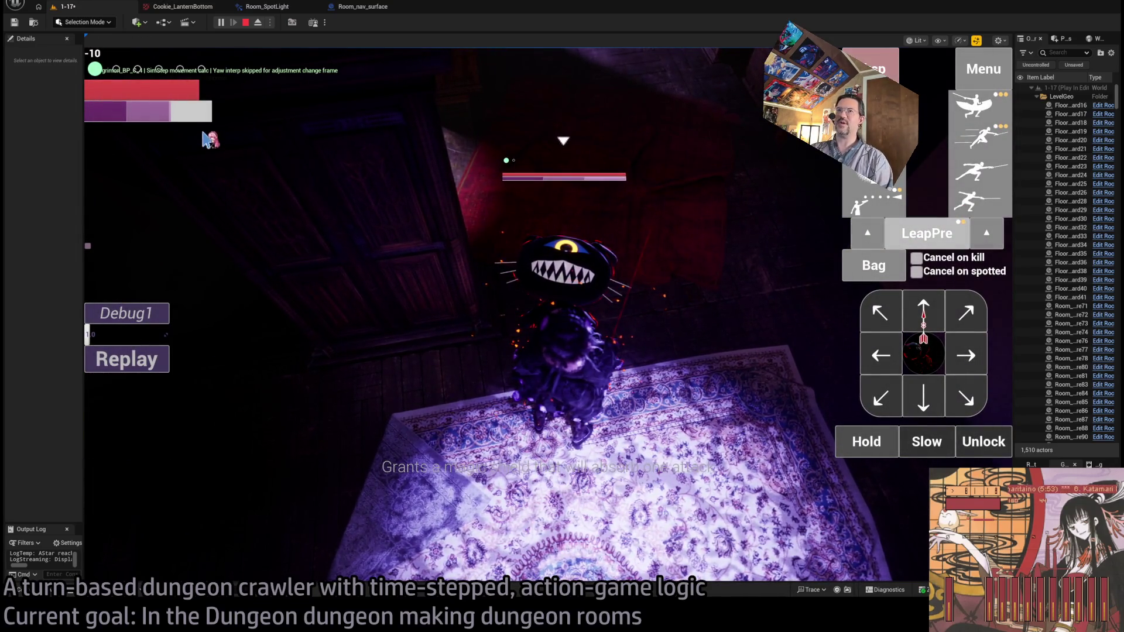
left_click(612, 181)
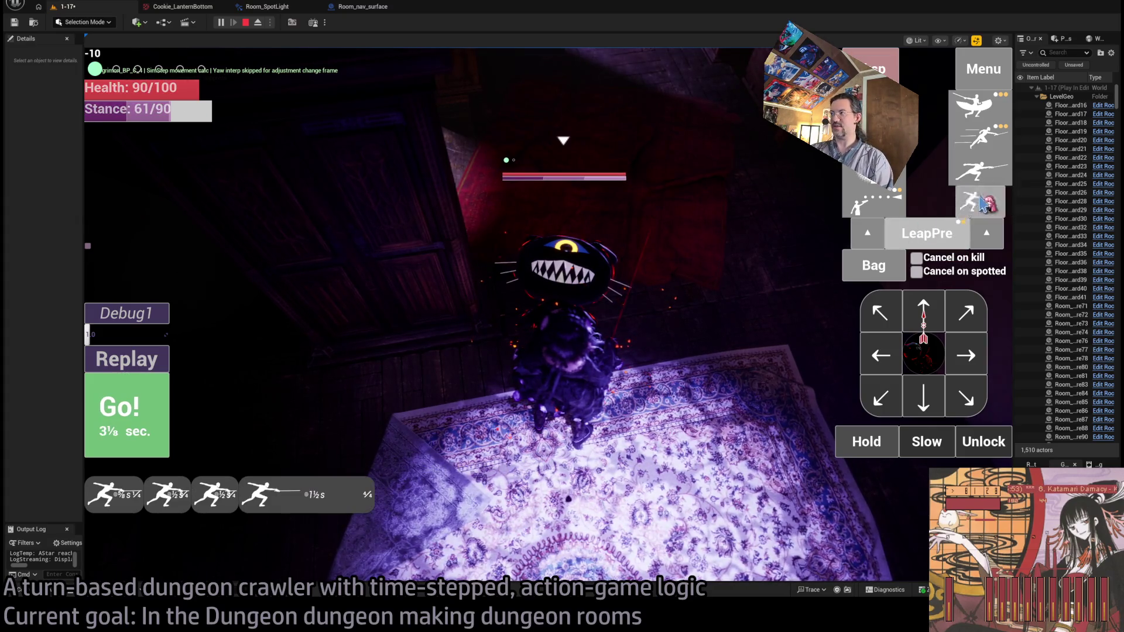
left_click(139, 401)
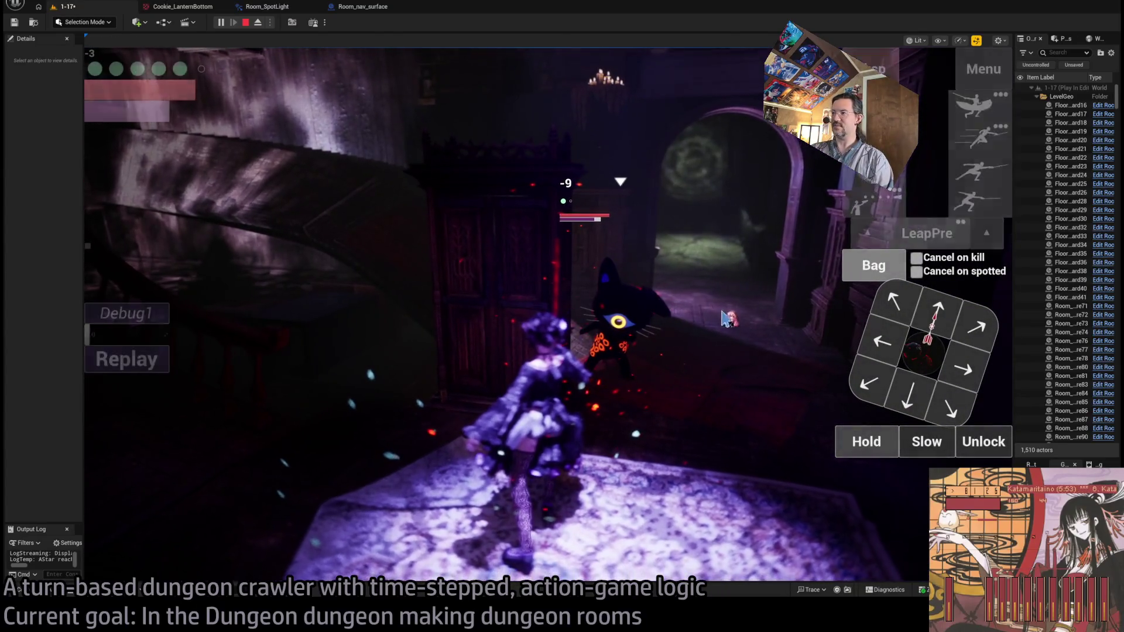
Queue an attack with extra turn time, play it, then attack the cat
left_click(963, 328)
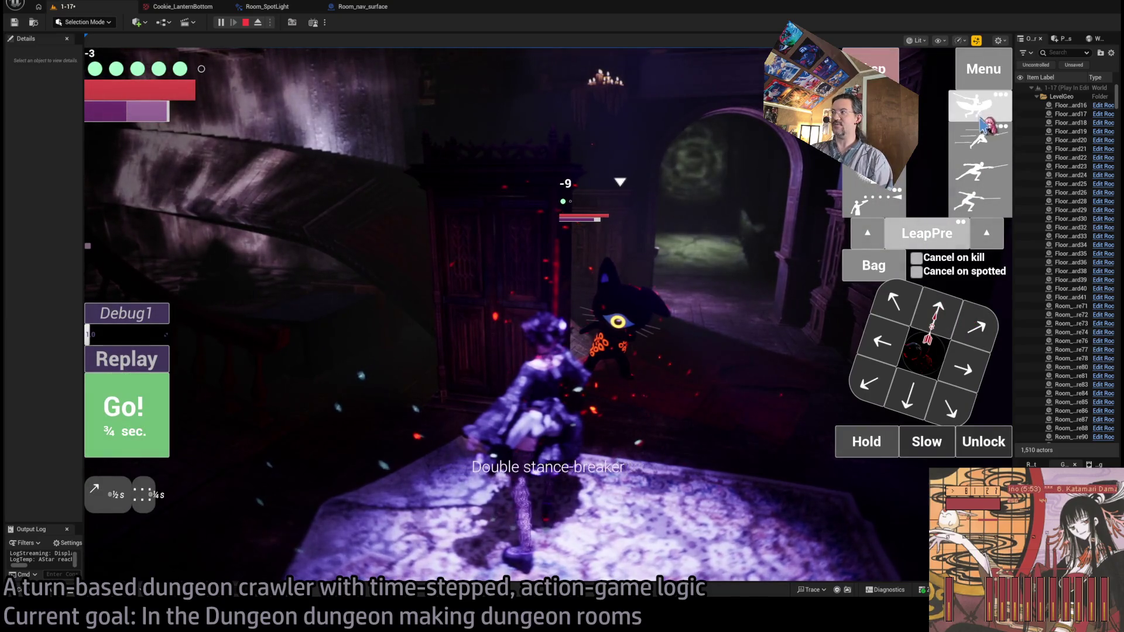
left_click(936, 310)
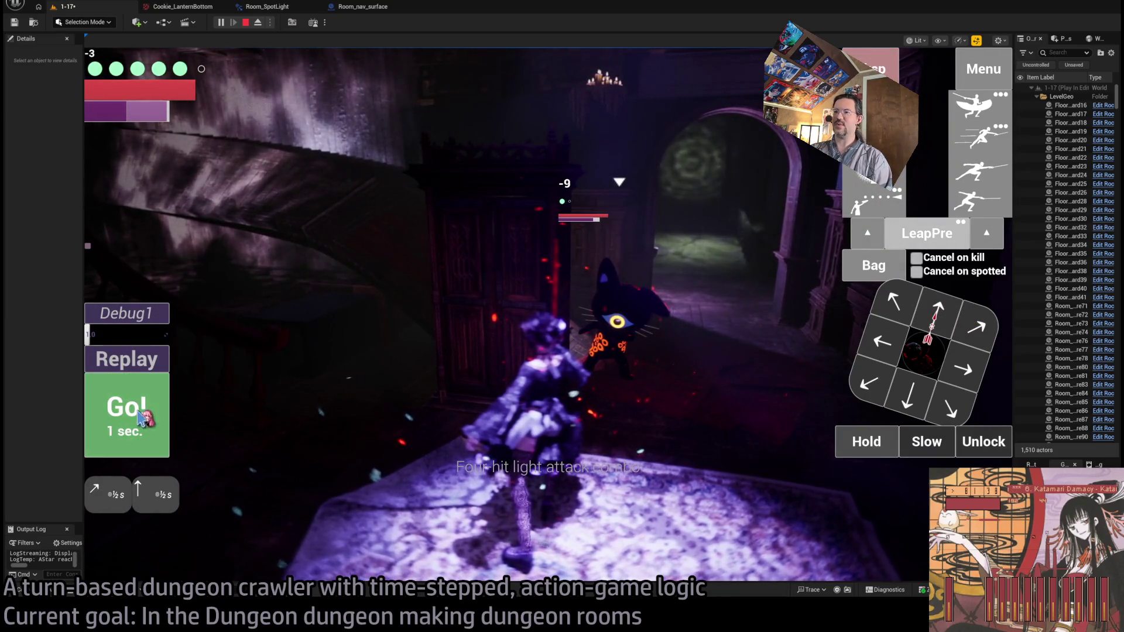
left_click(143, 419)
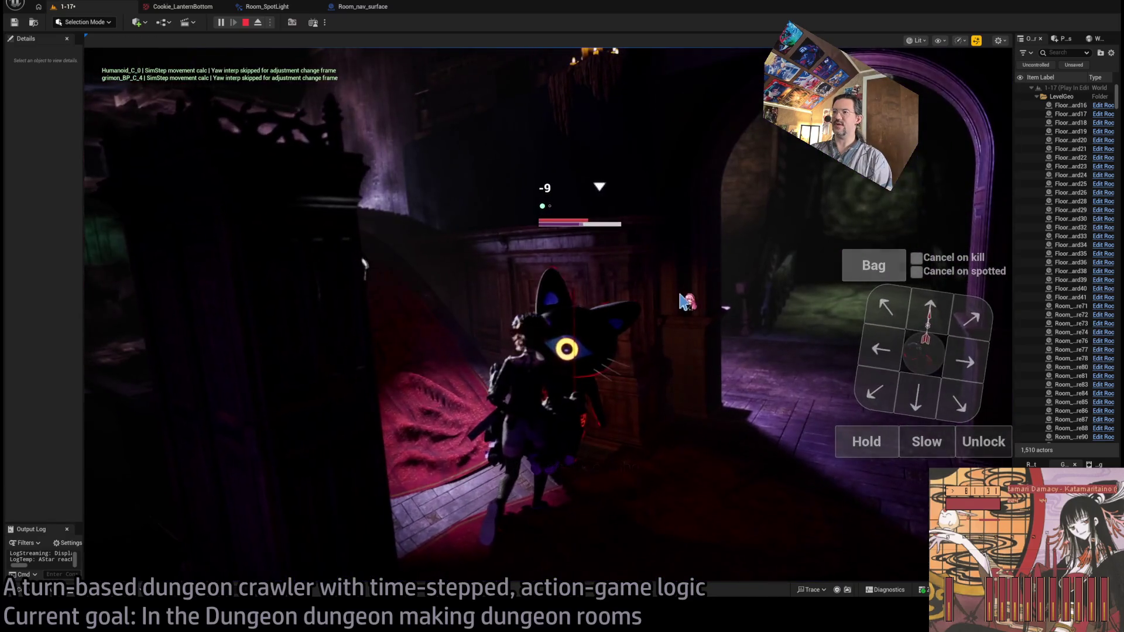
left_click(965, 188)
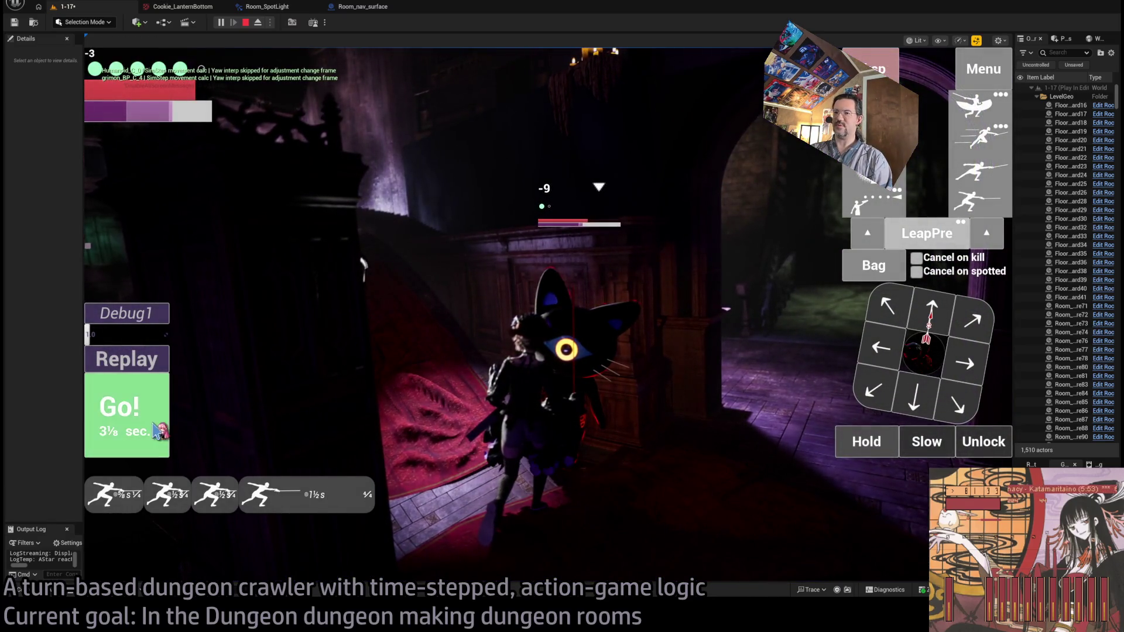
left_click(128, 412)
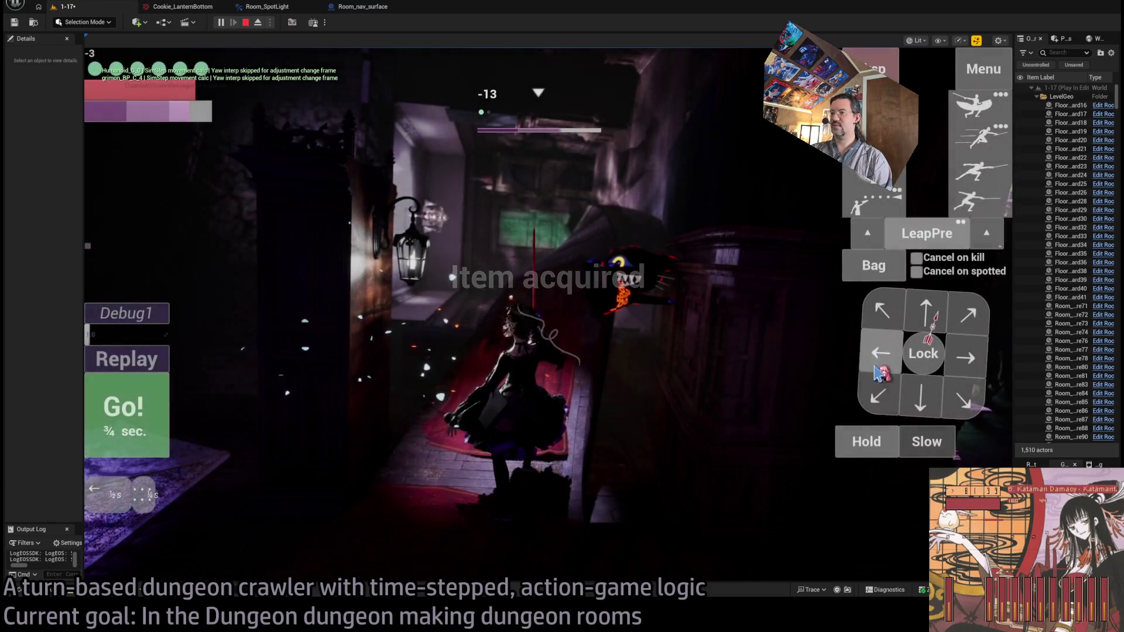
Queue a left step, a forward-left diagonal and two forward steps, then run them
left_click(879, 353)
left_click(882, 310)
left_click(926, 310)
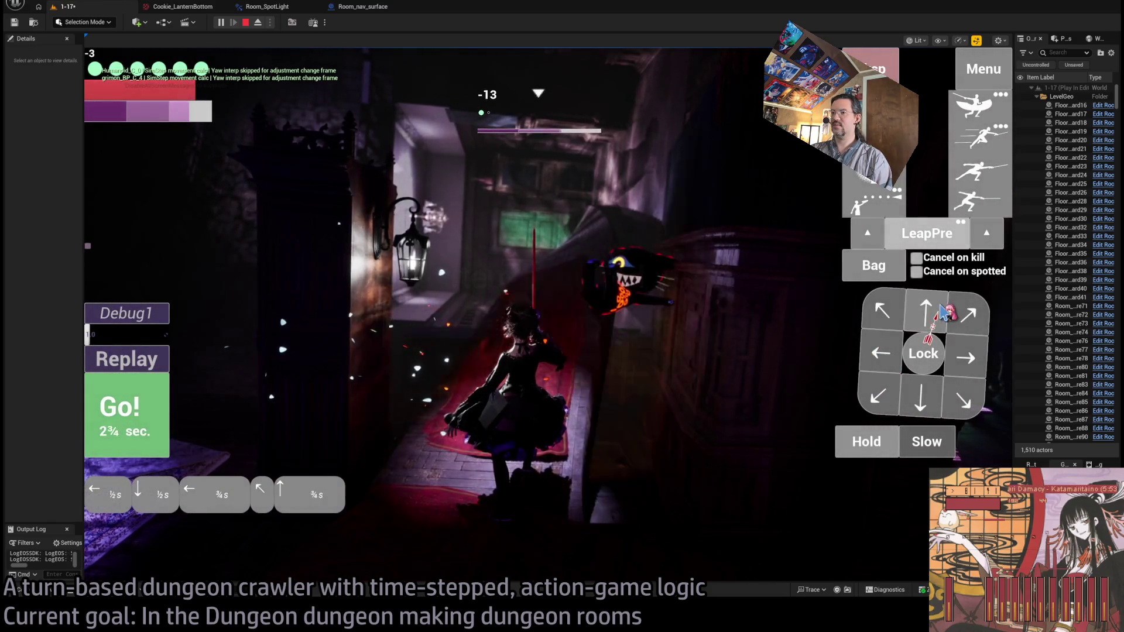
left_click(926, 310)
key("space")
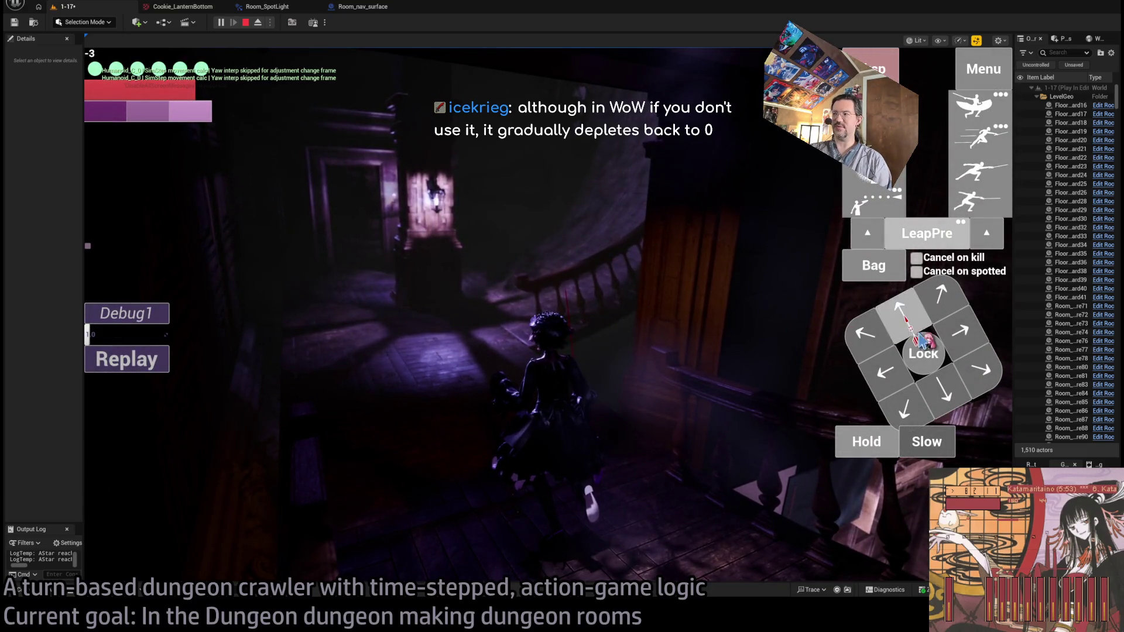
Plan the next turn's moves and switch the game camera to the corridor
left_click(920, 341)
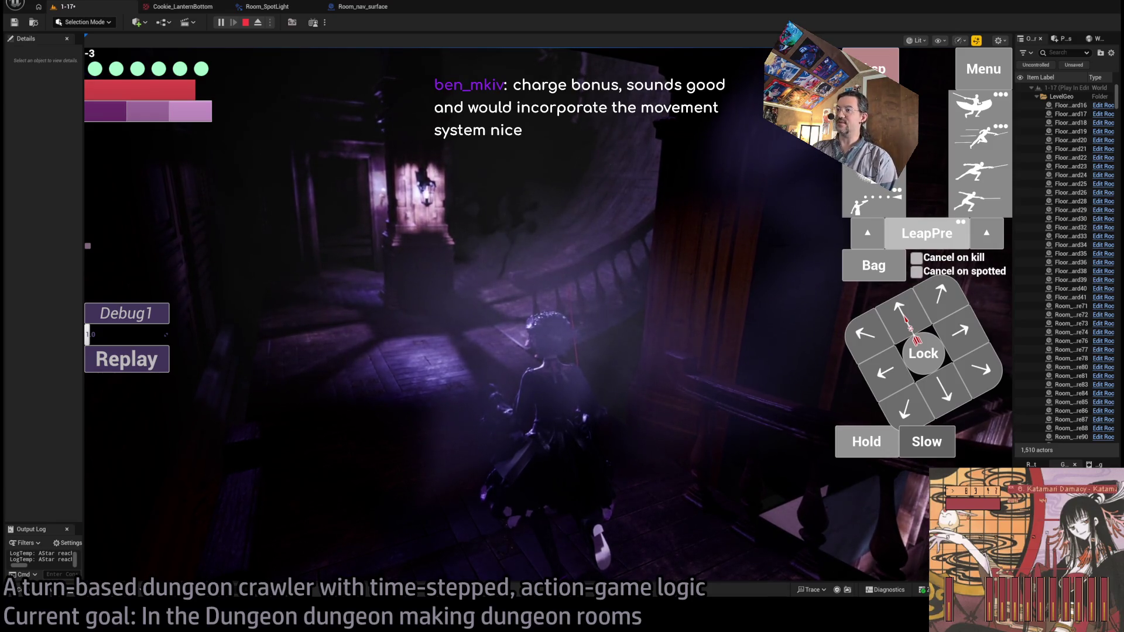
key("w")
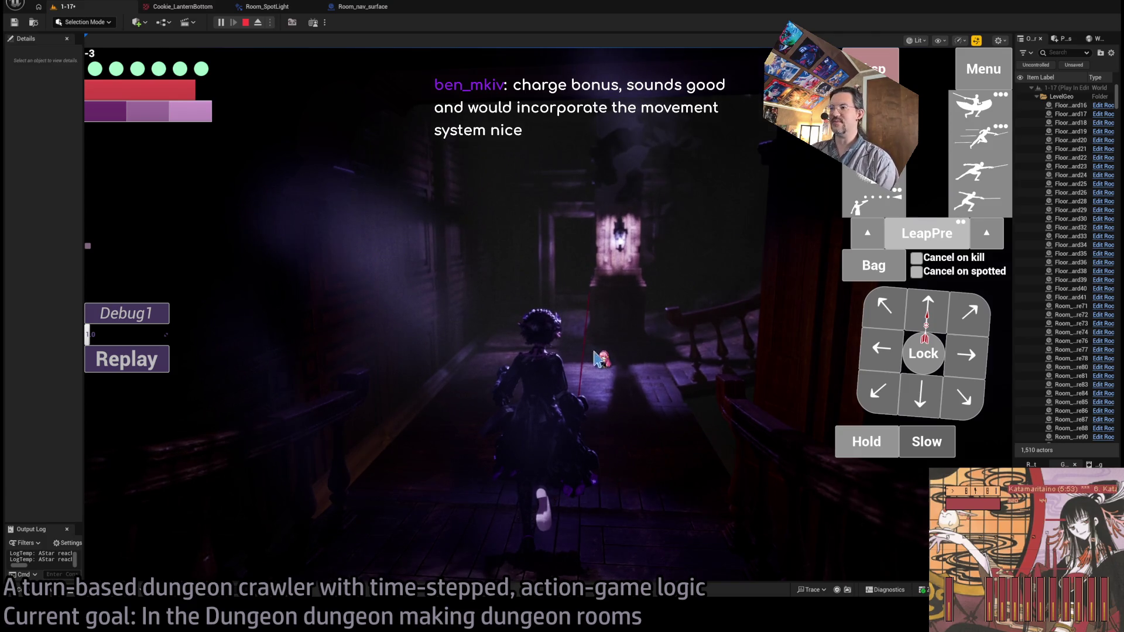
Turn the camera toward the landing and wait through several turns to build a damage bonus
left_click(450, 287)
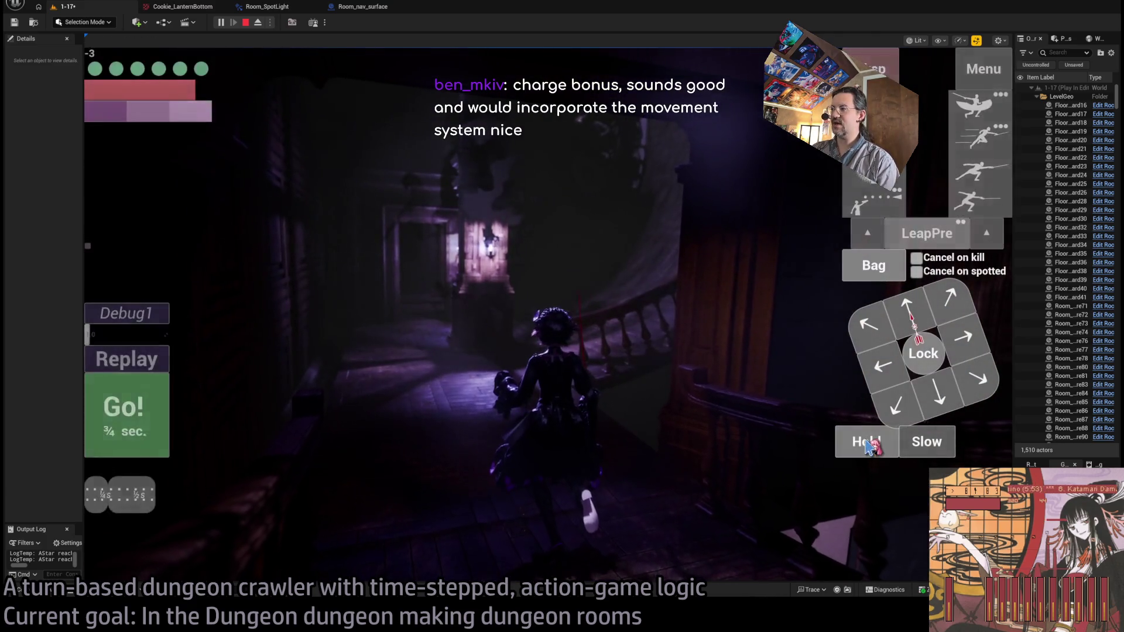
left_click(867, 445)
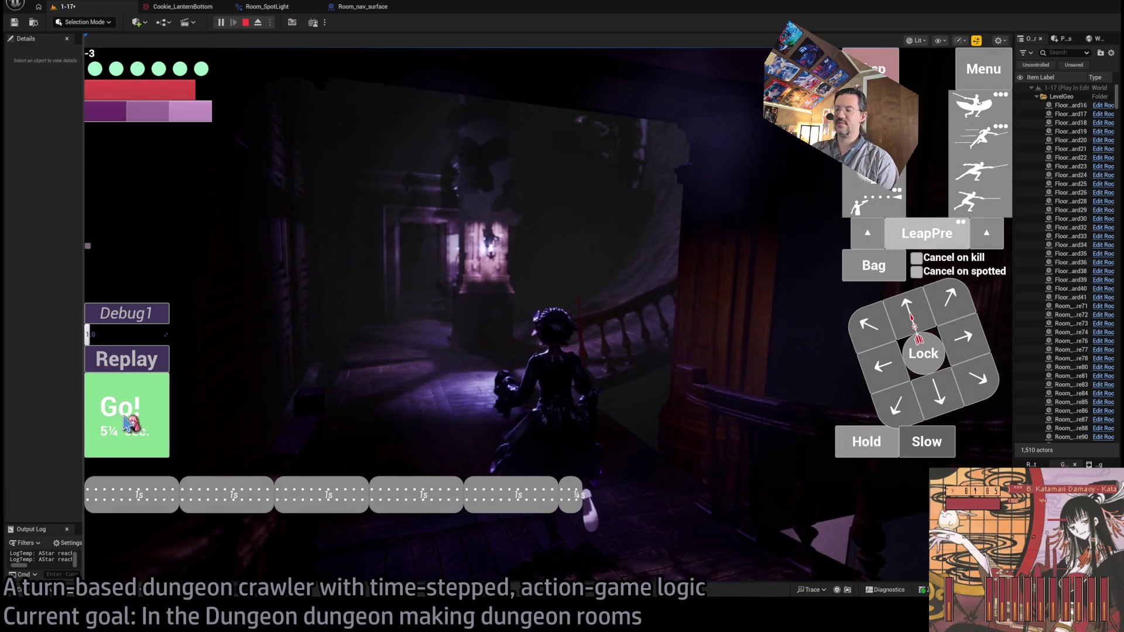
left_click(111, 430)
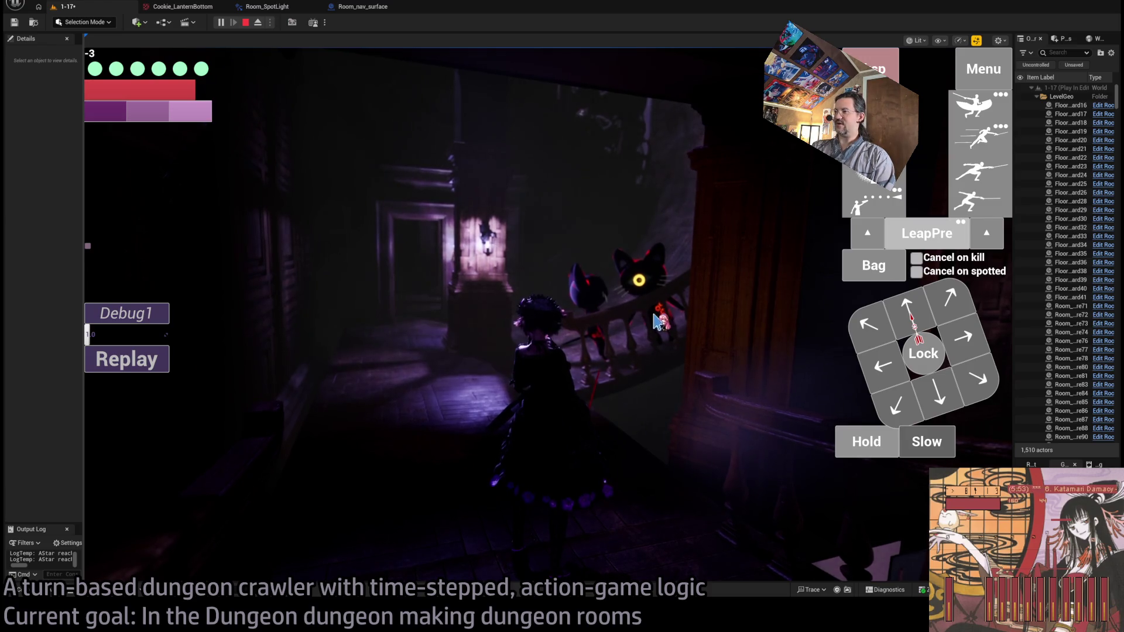
left_click(875, 444)
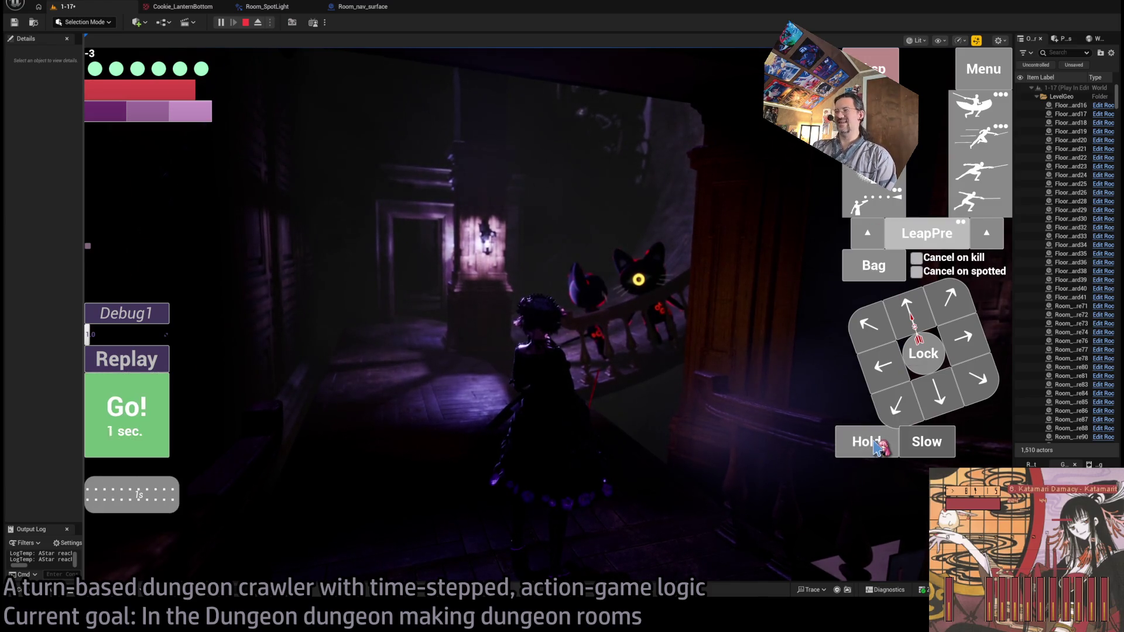
left_click(876, 447)
left_click(876, 446)
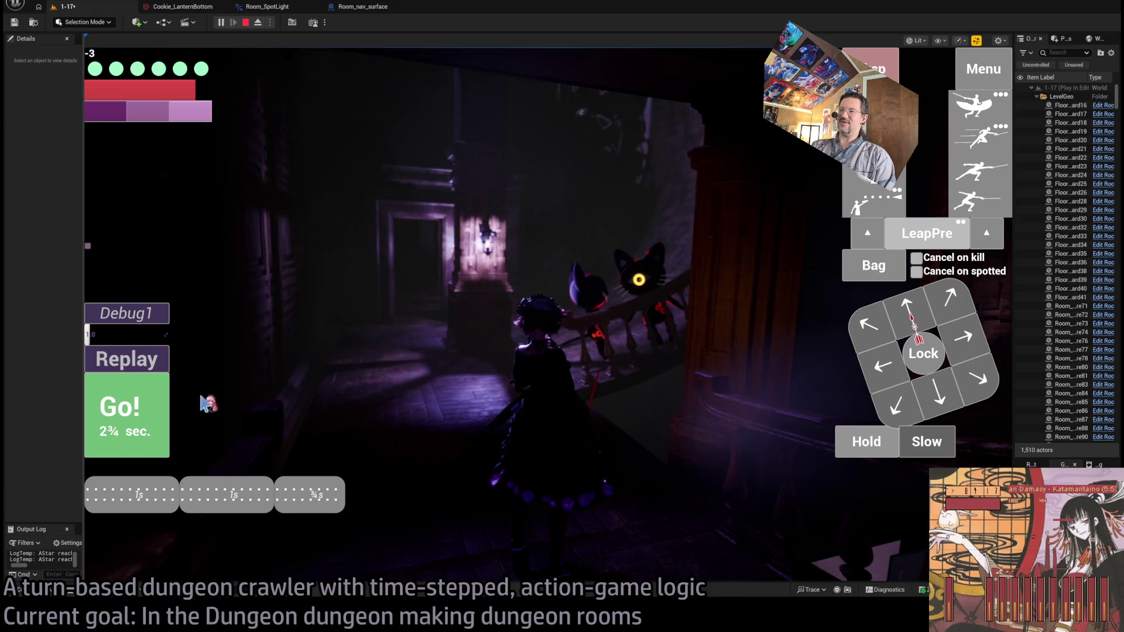
left_click(140, 410)
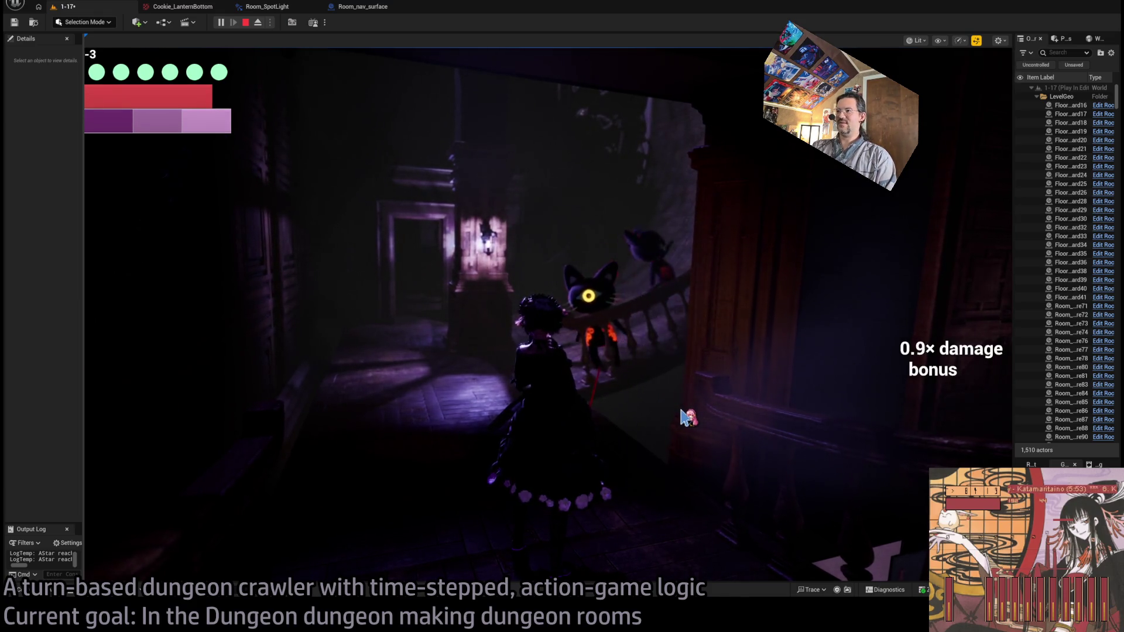
left_click_drag(849, 446, 857, 443)
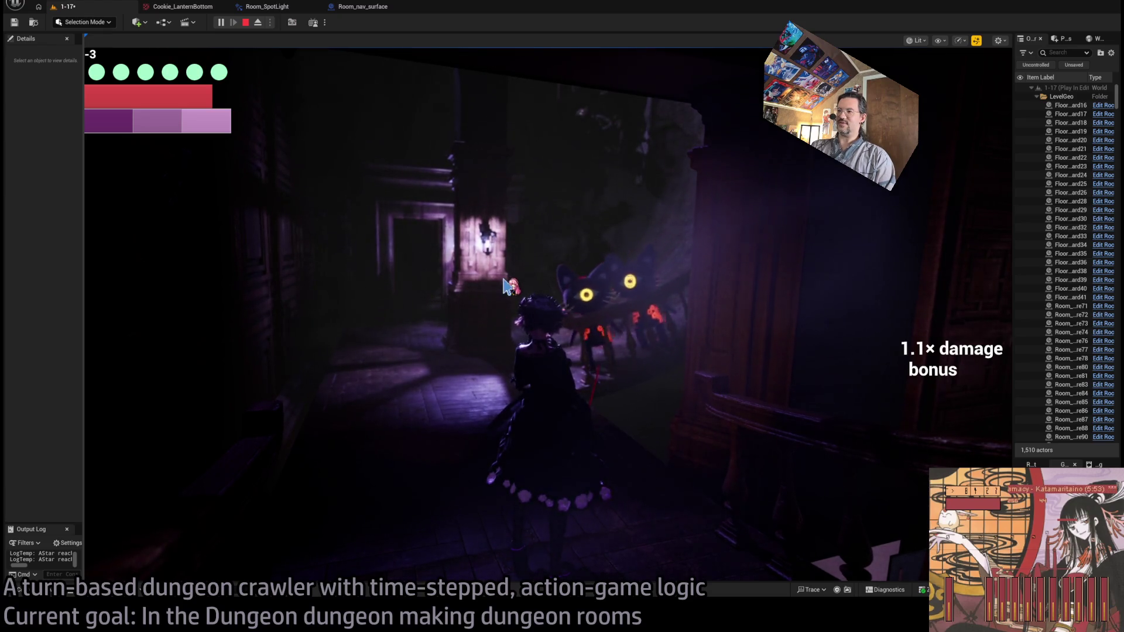
left_click_drag(865, 443, 868, 445)
left_click(853, 344)
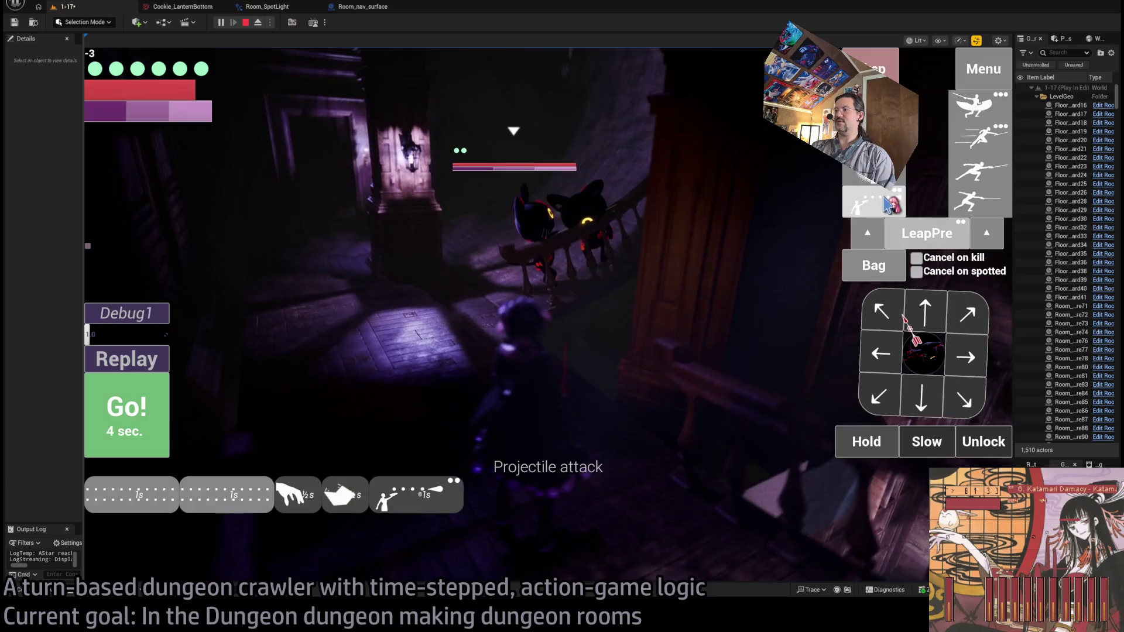
Fire two more projectile attacks at the cats, replay the turn, then stop the playtest
left_click(891, 205)
left_click(891, 205)
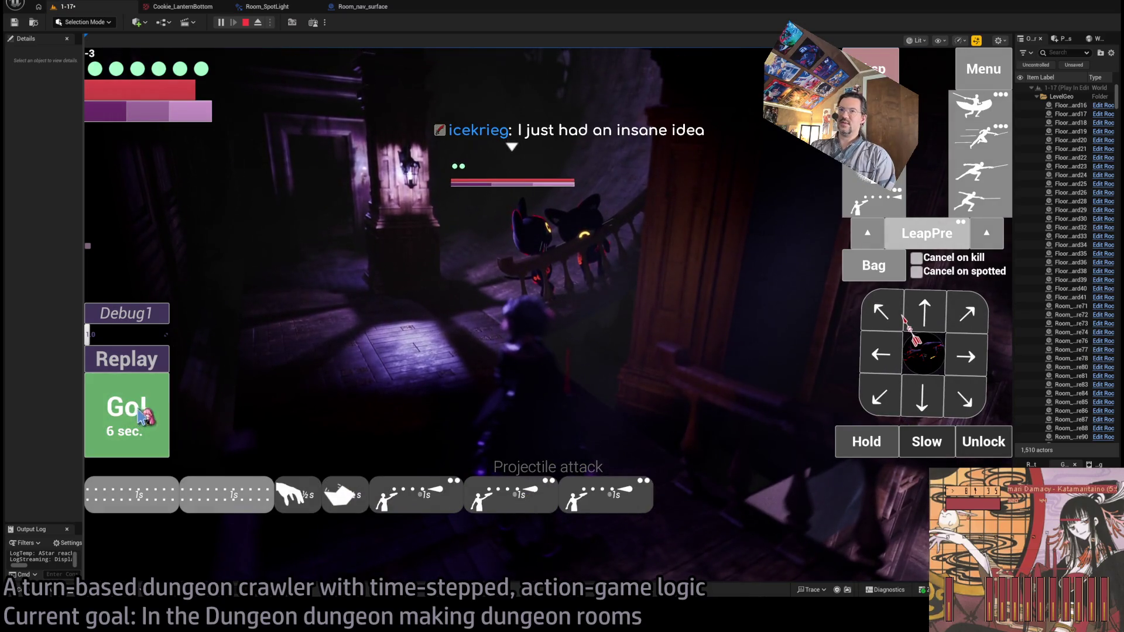
left_click(140, 417)
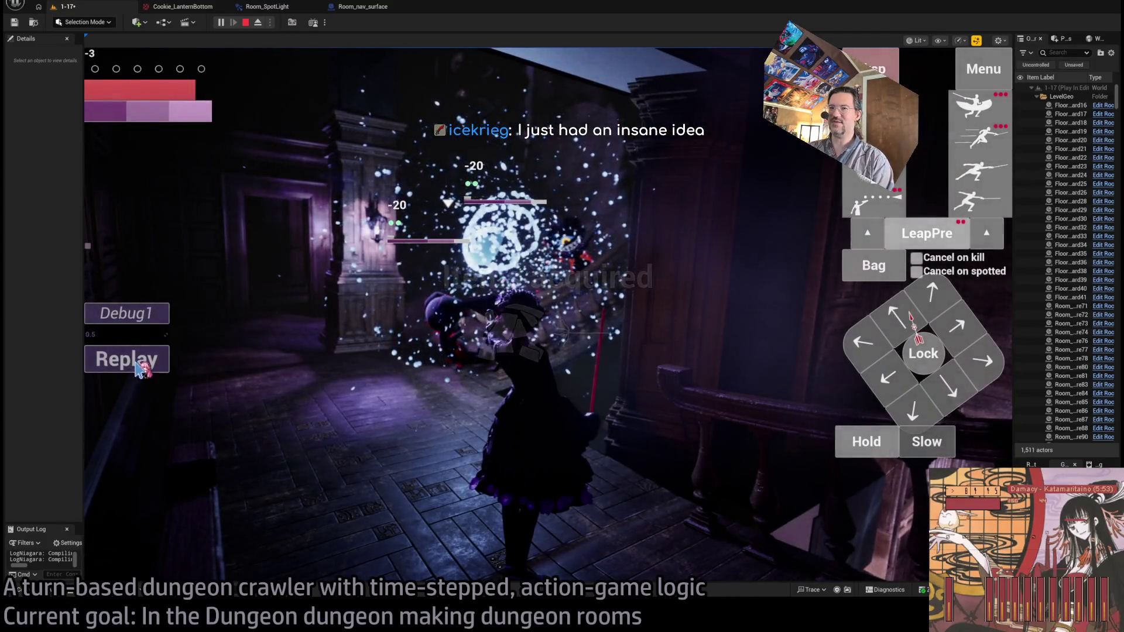
left_click(138, 368)
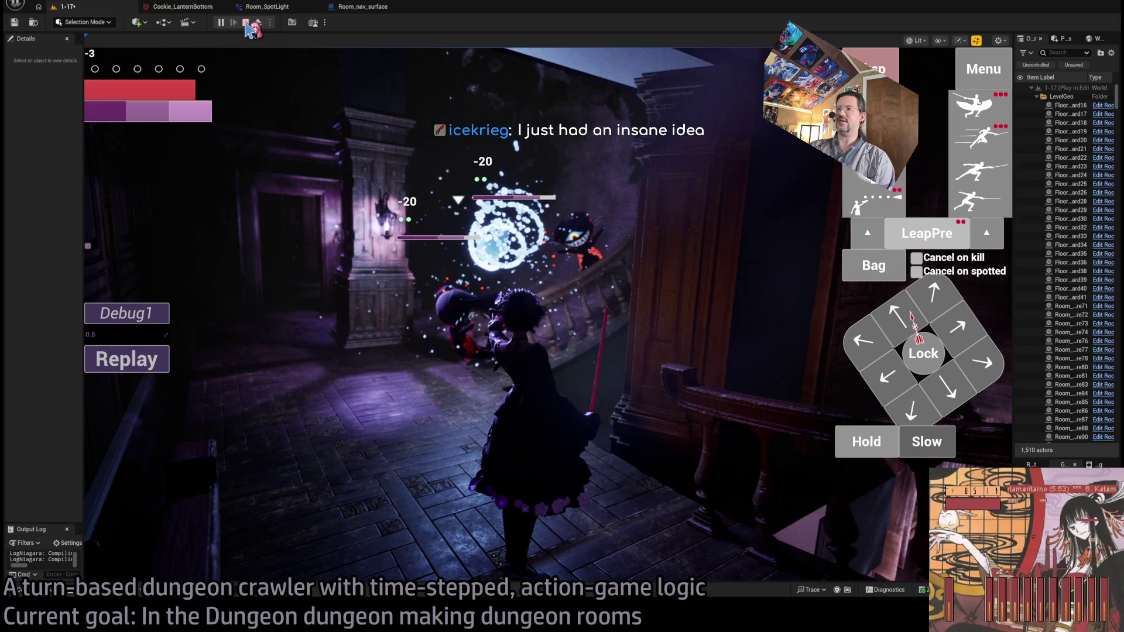
left_click(245, 24)
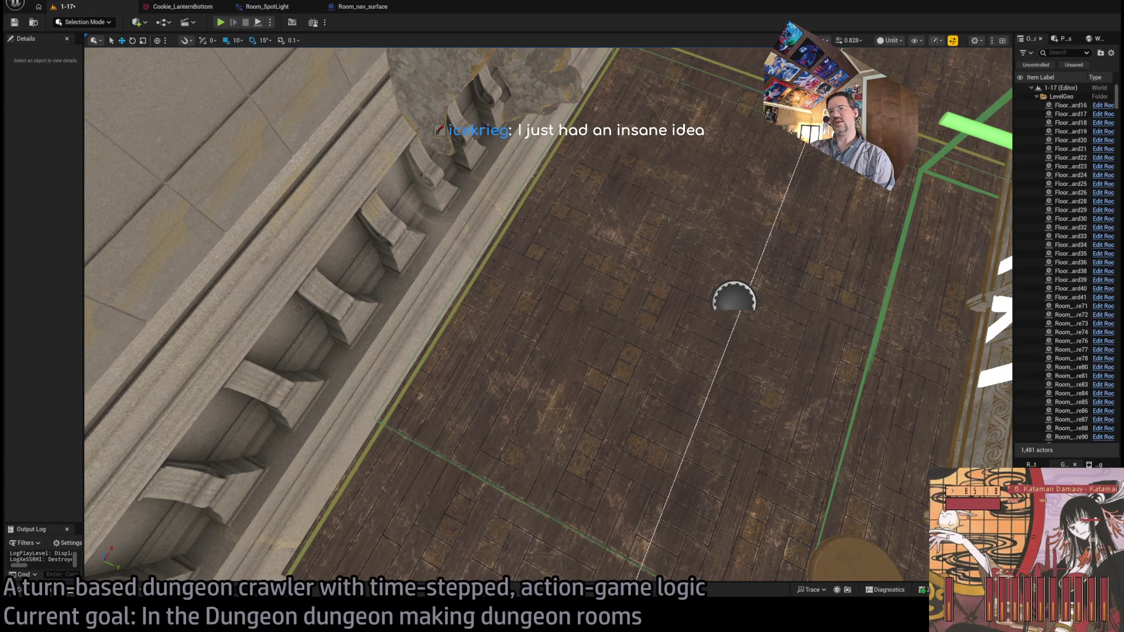
Fly the viewport camera up toward the balcony wall above the staircase
left_click_drag(391, 331, 405, 178)
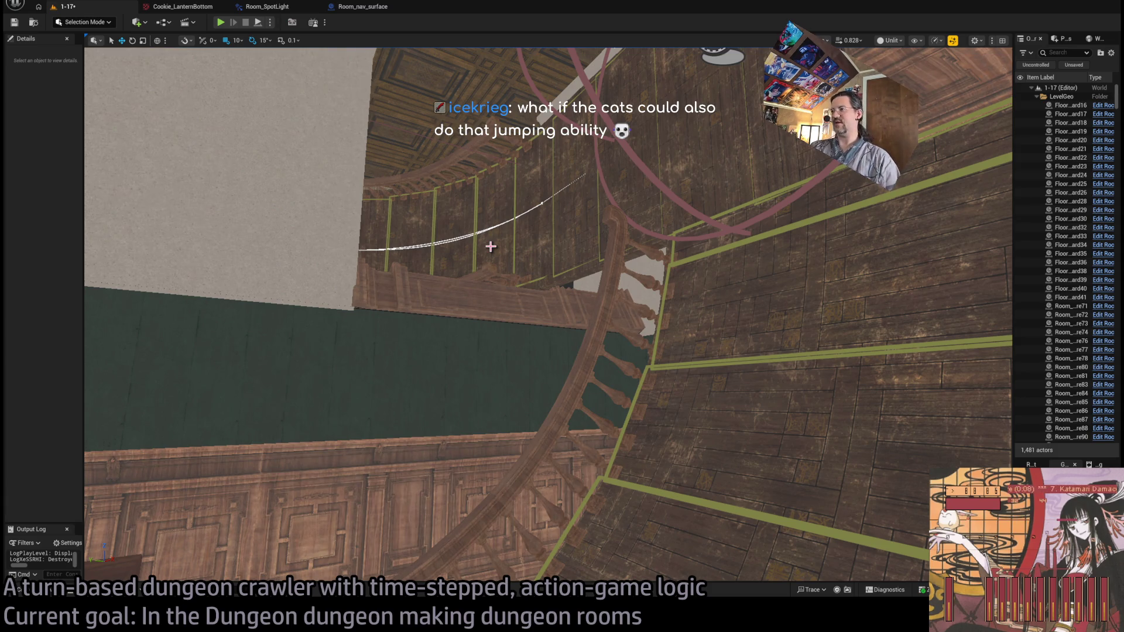
Fly around the stairs, select Floorboard35 and then the nav surface Room_nav_surface17
left_click_drag(615, 297, 515, 228)
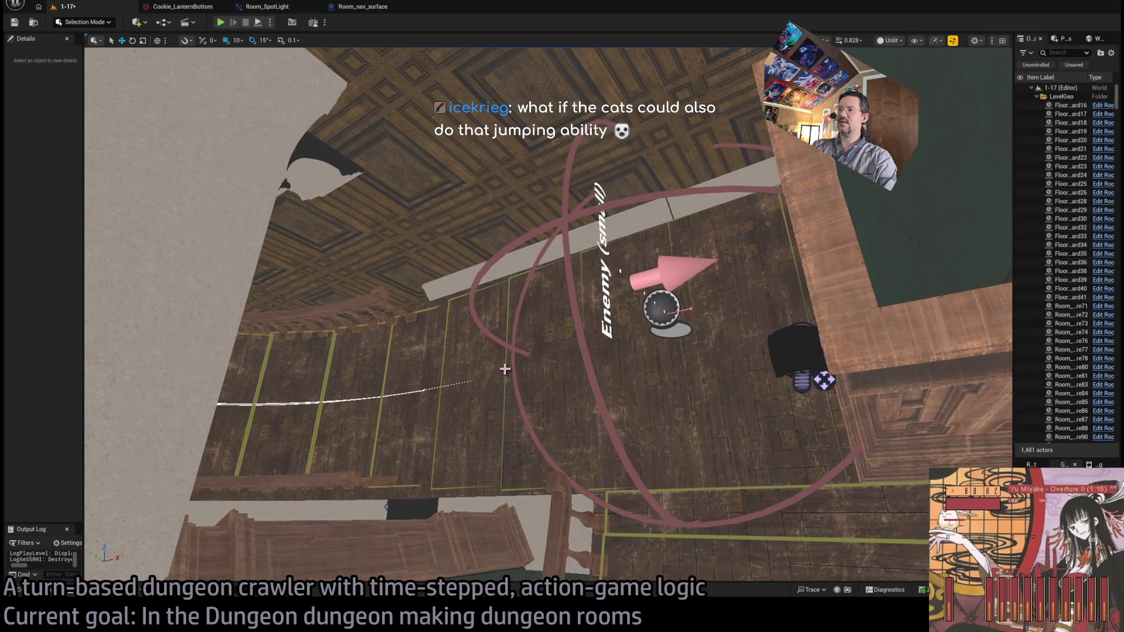
left_click(474, 374)
left_click(351, 398)
mouse_move(351, 398)
left_mouse_down()
mouse_move(497, 316)
mouse_move(466, 451)
left_mouse_up()
Select the floor nav surface Room_nav_surface0 and widen the Details panel to read its properties
left_click(503, 445)
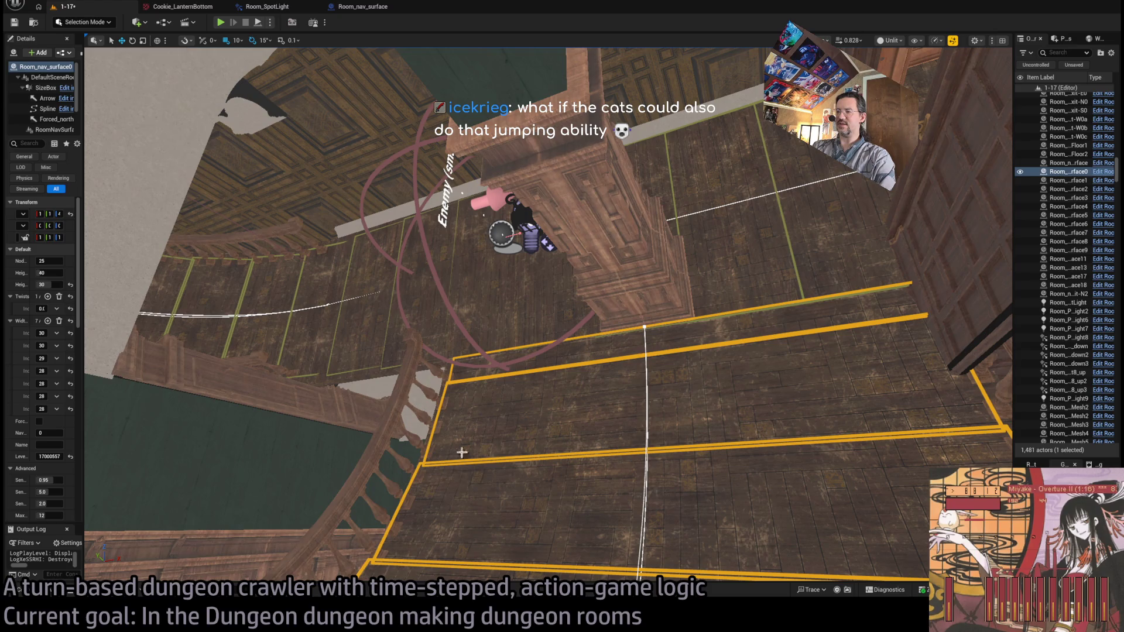
left_click_drag(85, 244, 150, 248)
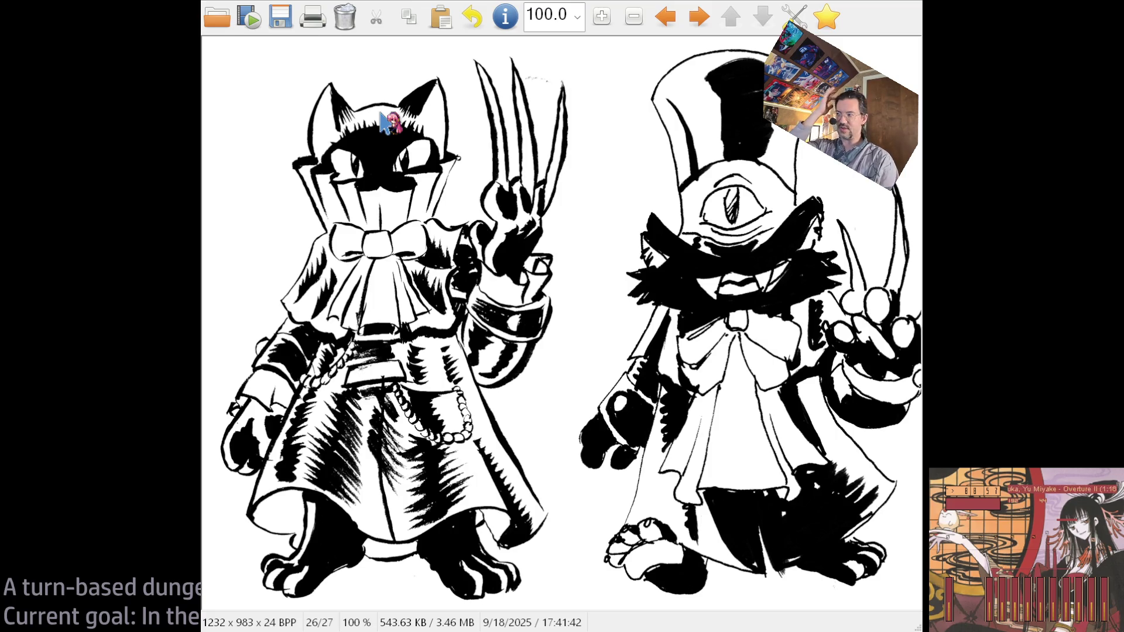
Try several selection rectangles around the right-hand cat character, extending one over its hat
mouse_move(609, 107)
left_mouse_down()
mouse_move(892, 354)
mouse_move(876, 354)
left_mouse_up()
left_click(687, 383)
mouse_move(603, 51)
left_mouse_down()
mouse_move(831, 357)
mouse_move(897, 402)
left_mouse_up()
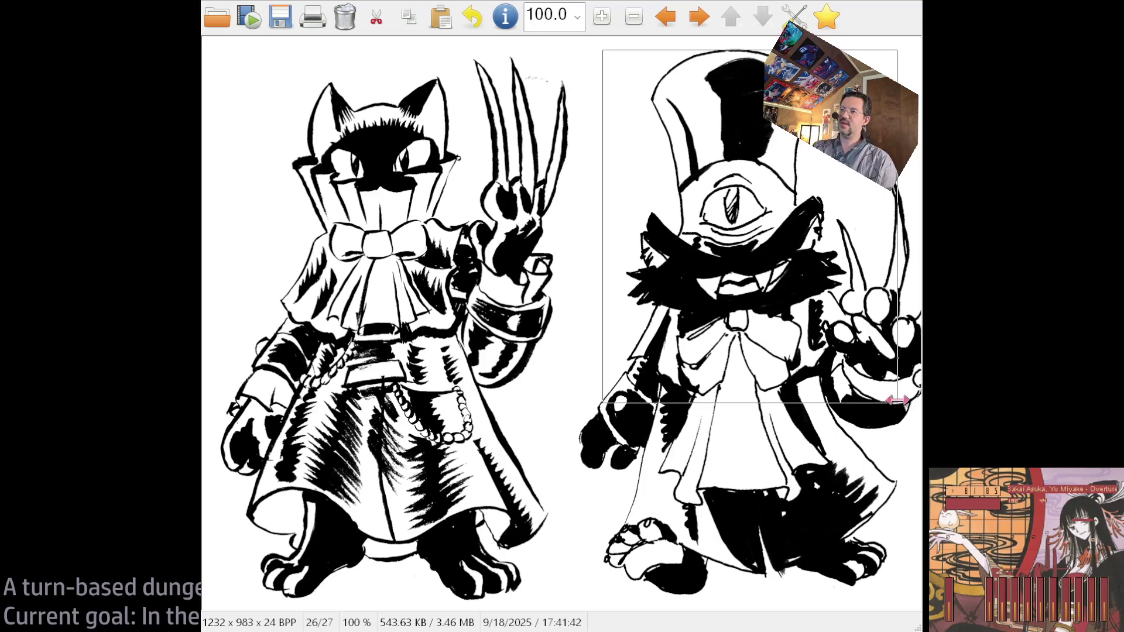
left_click(553, 88)
mouse_move(571, 49)
left_mouse_down()
mouse_move(731, 469)
mouse_move(919, 625)
left_mouse_up()
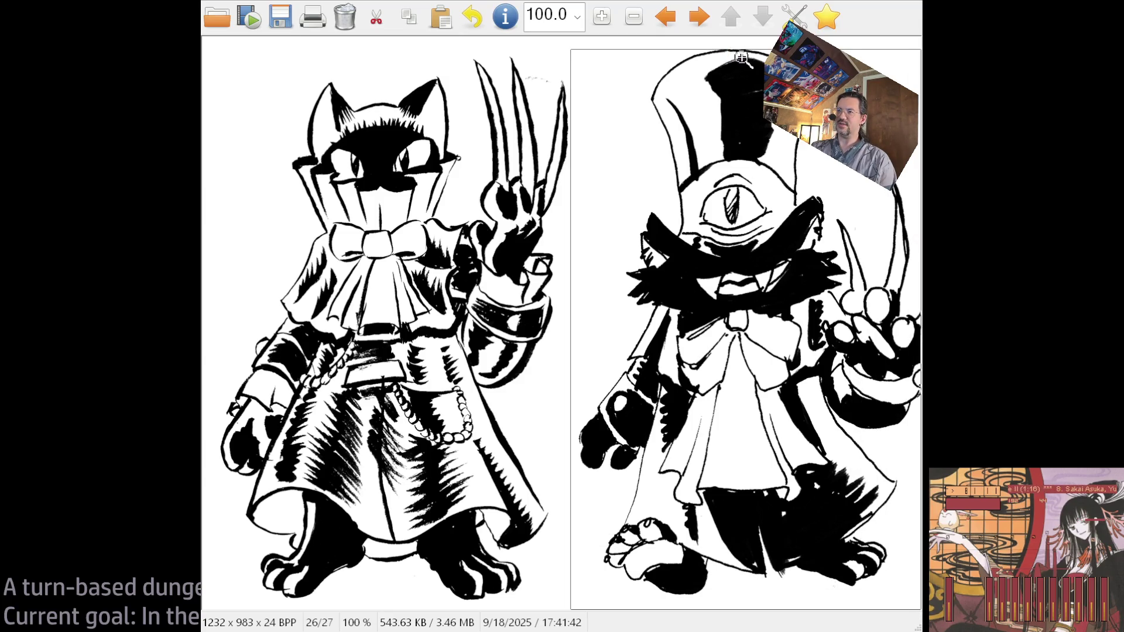
left_click_drag(736, 50, 734, 33)
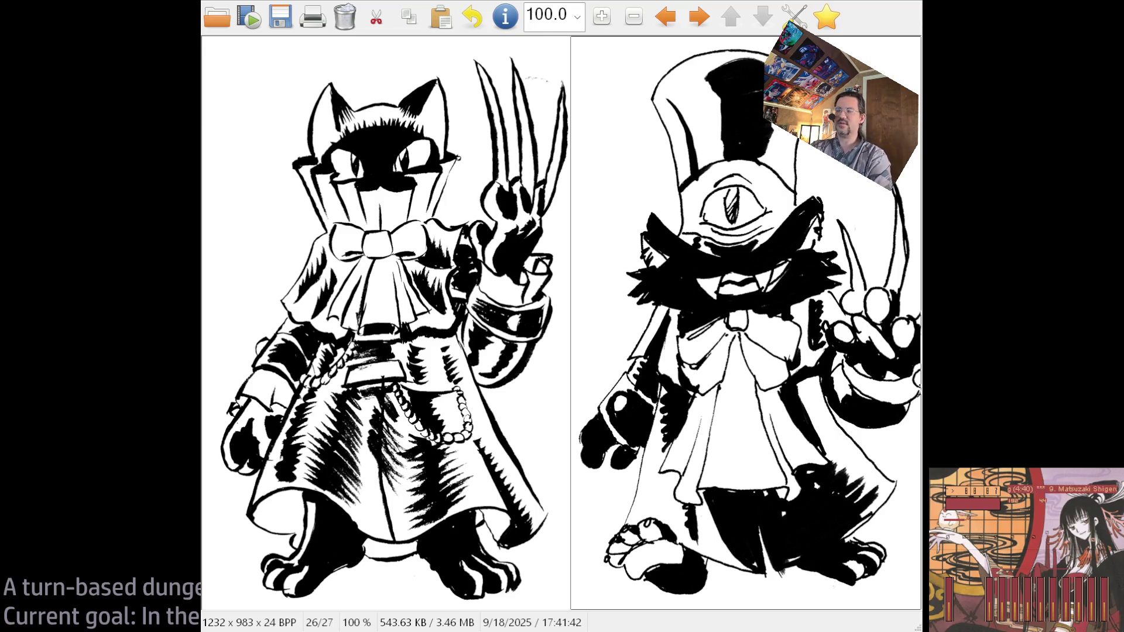
Reframe the right-hand character twice, then mark a region across the sketches' upper middle
left_click(547, 257)
mouse_move(604, 53)
left_mouse_down()
mouse_move(876, 609)
mouse_move(909, 608)
left_mouse_up()
left_click(549, 134)
mouse_move(572, 43)
left_mouse_down()
mouse_move(921, 527)
mouse_move(921, 609)
left_mouse_up()
left_click(360, 304)
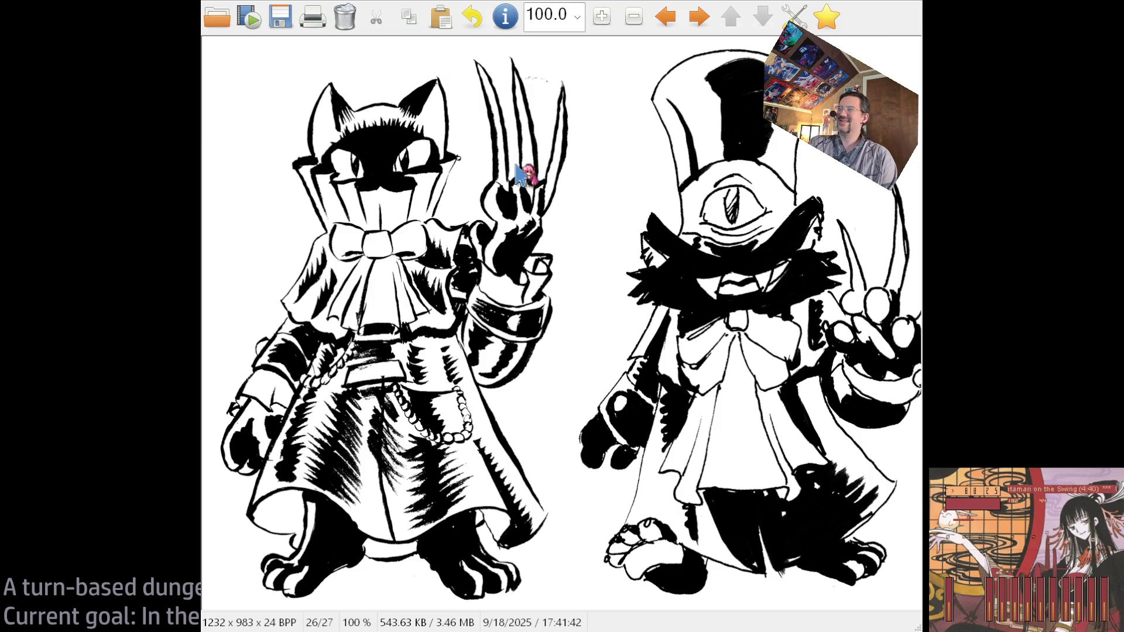
mouse_move(601, 70)
left_mouse_down()
mouse_move(721, 204)
mouse_move(853, 399)
mouse_move(484, 349)
left_mouse_up()
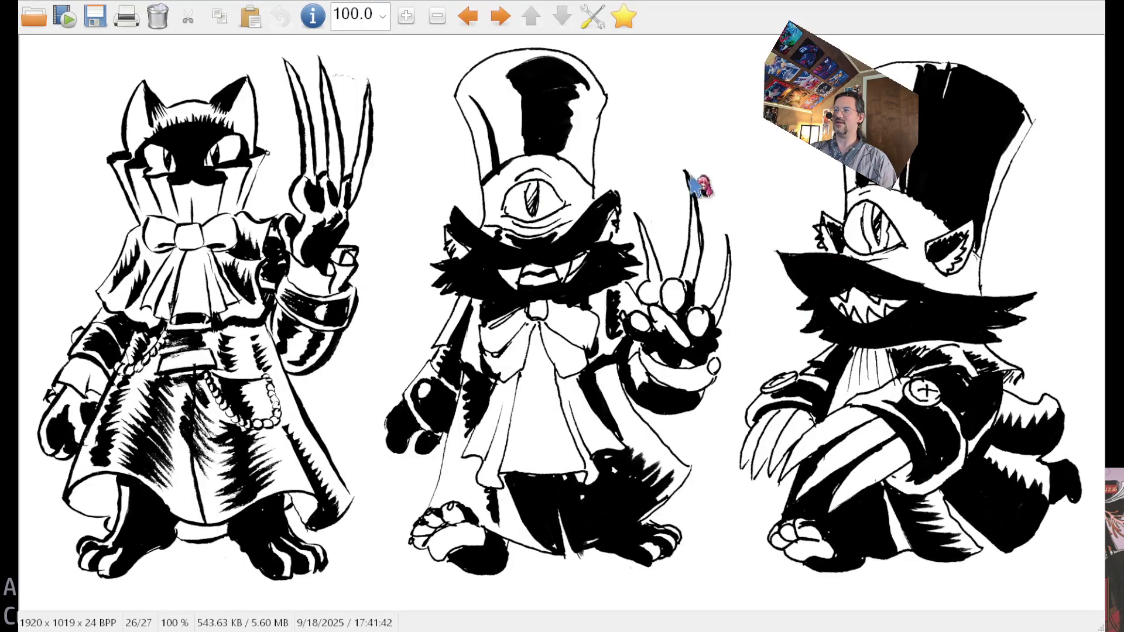
Select the right, then the middle character of the three-character sheet, and close IrfanView
mouse_move(753, 100)
left_mouse_down()
mouse_move(919, 334)
mouse_move(1079, 421)
mouse_move(1078, 375)
left_mouse_up()
left_click_drag(737, 375, 392, 36)
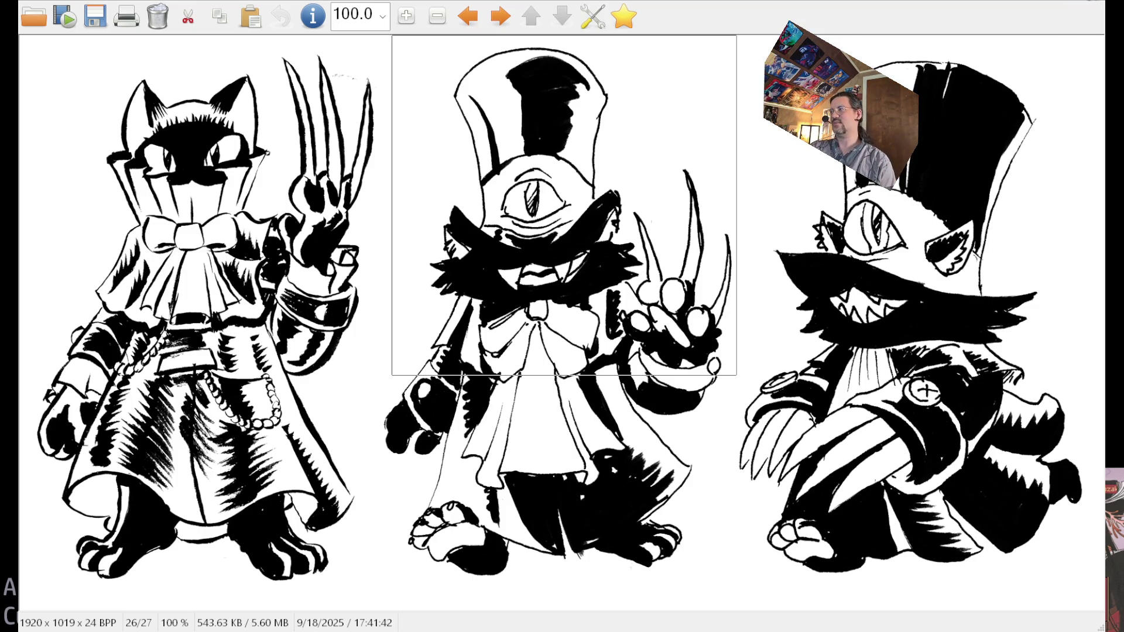
key("Escape")
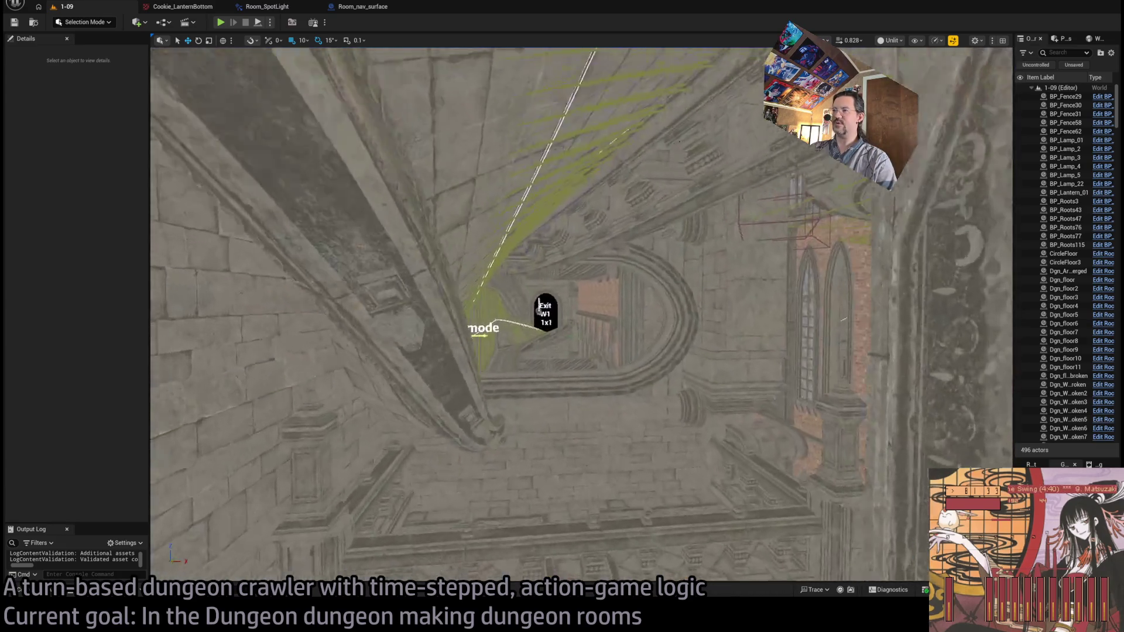
Fly the camera through the Exit W1 doorway, down the corridor and over the rooftops and dormers
key("w")
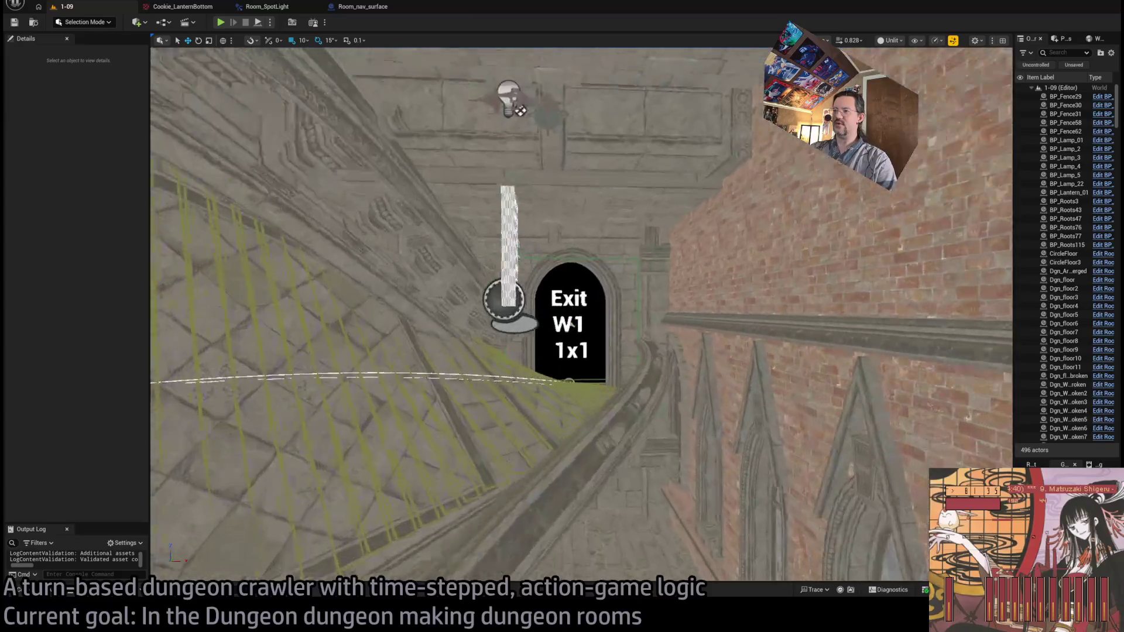
key("w")
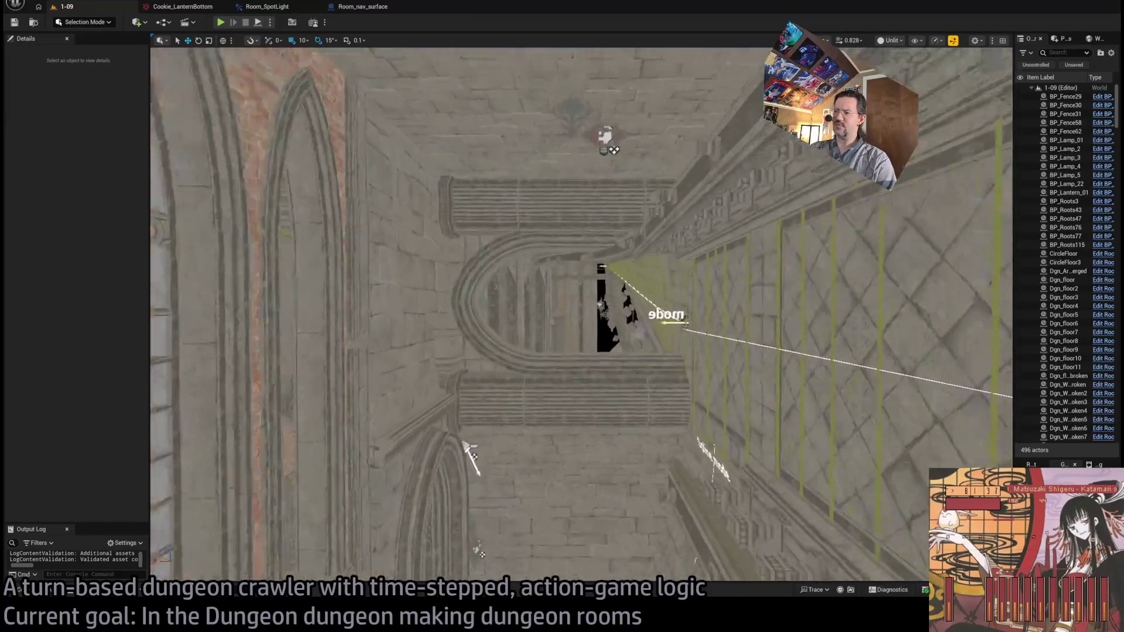
key("w")
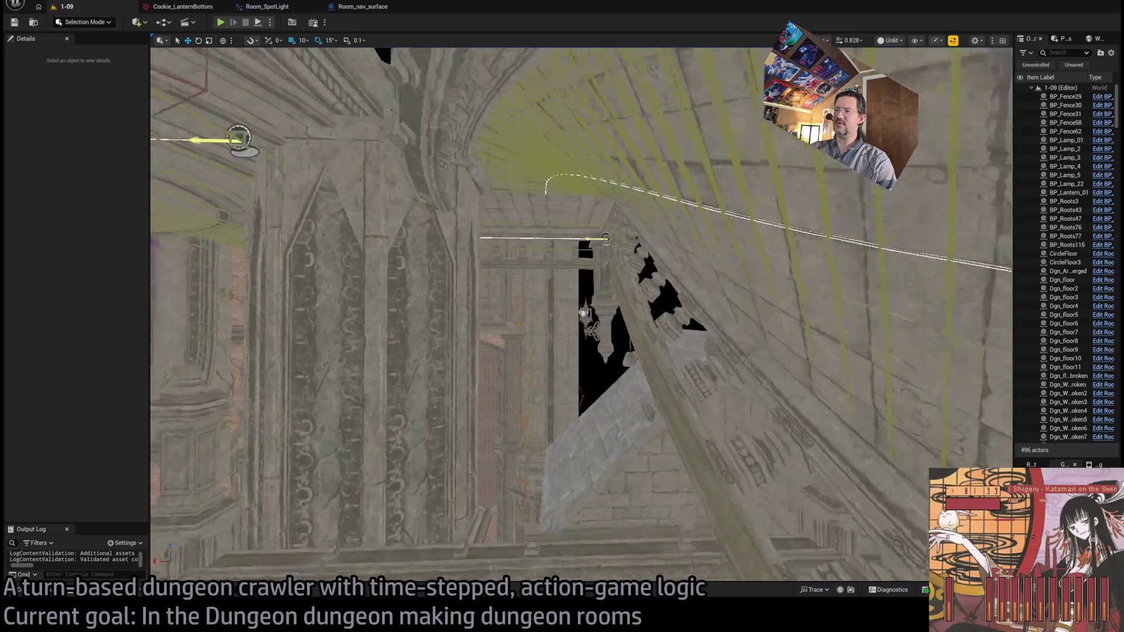
key("w")
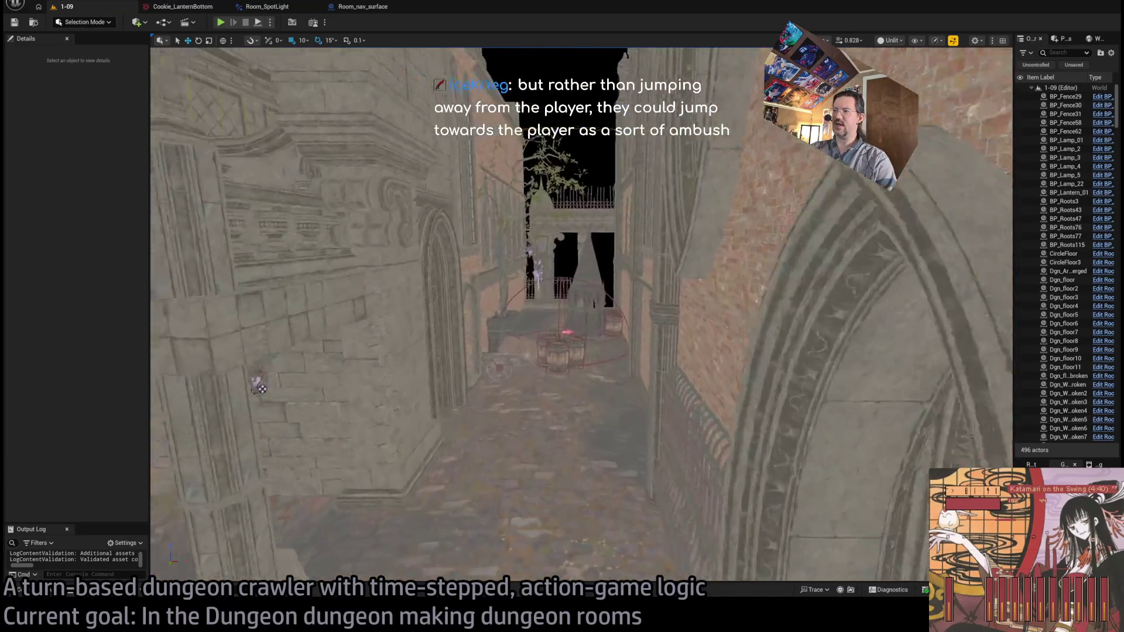
key("w")
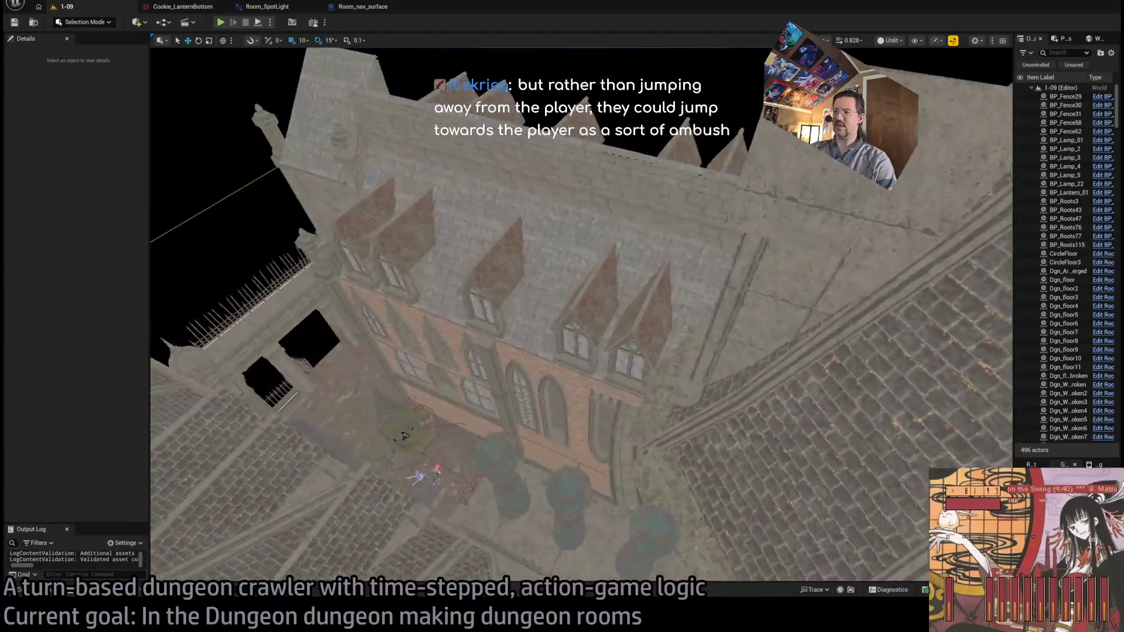
key("w")
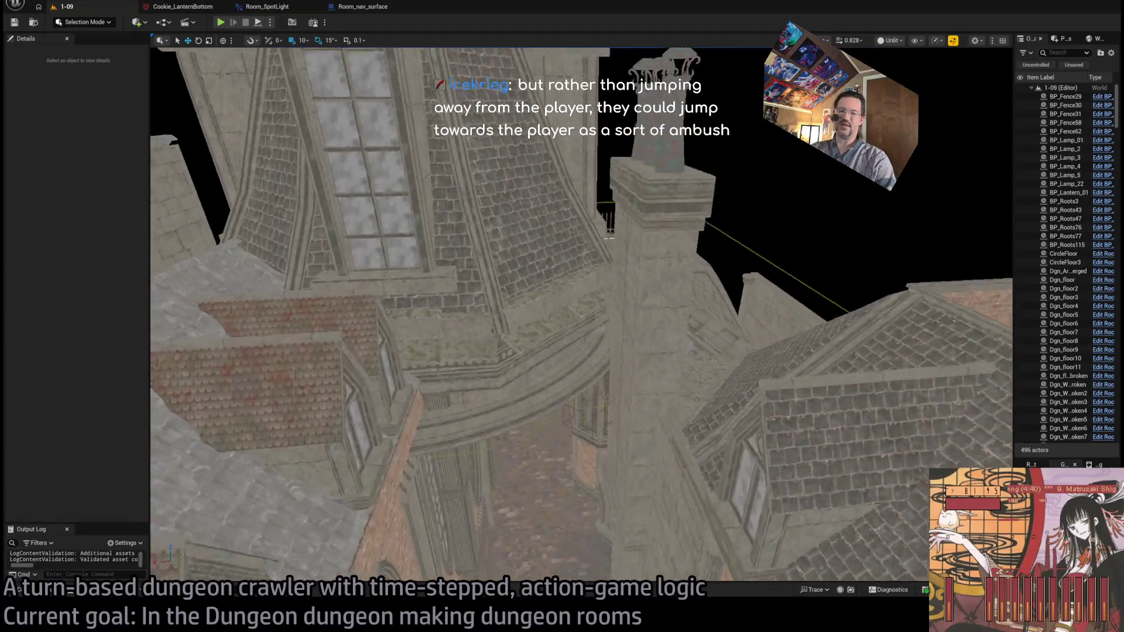
Load fab.com in a new browser tab
key("alt+Tab")
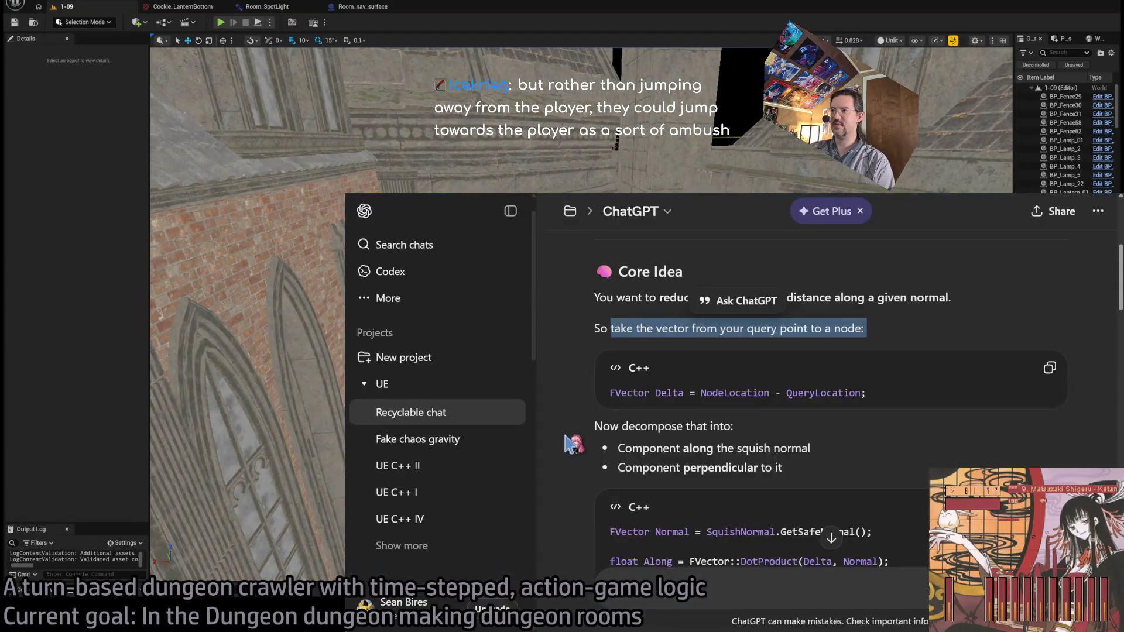
key("ctrl+t")
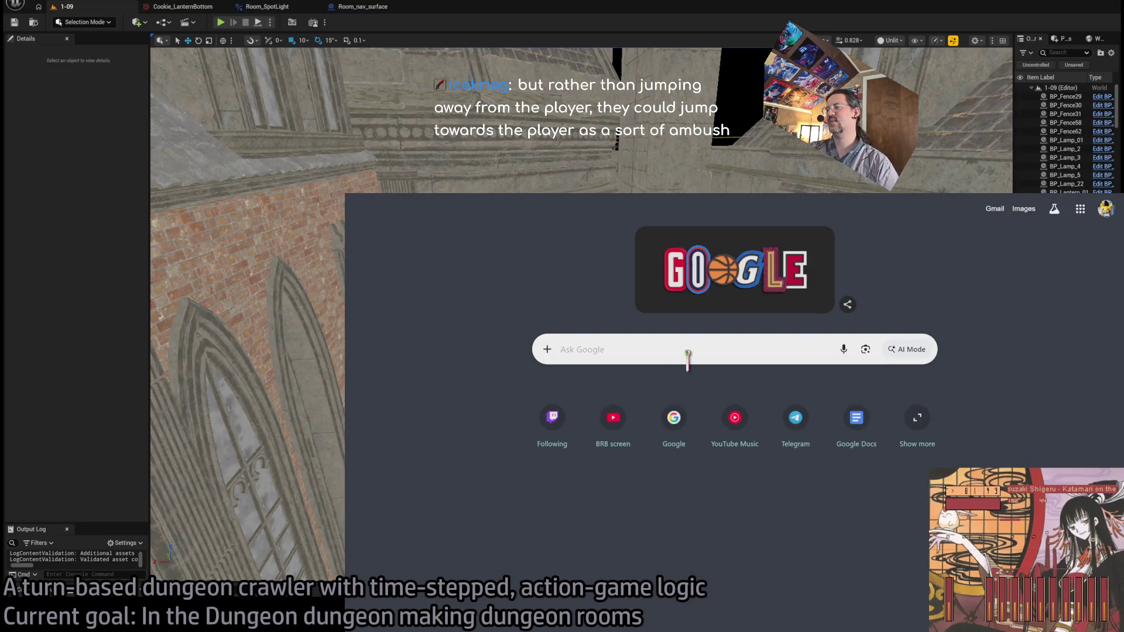
type("fab.com")
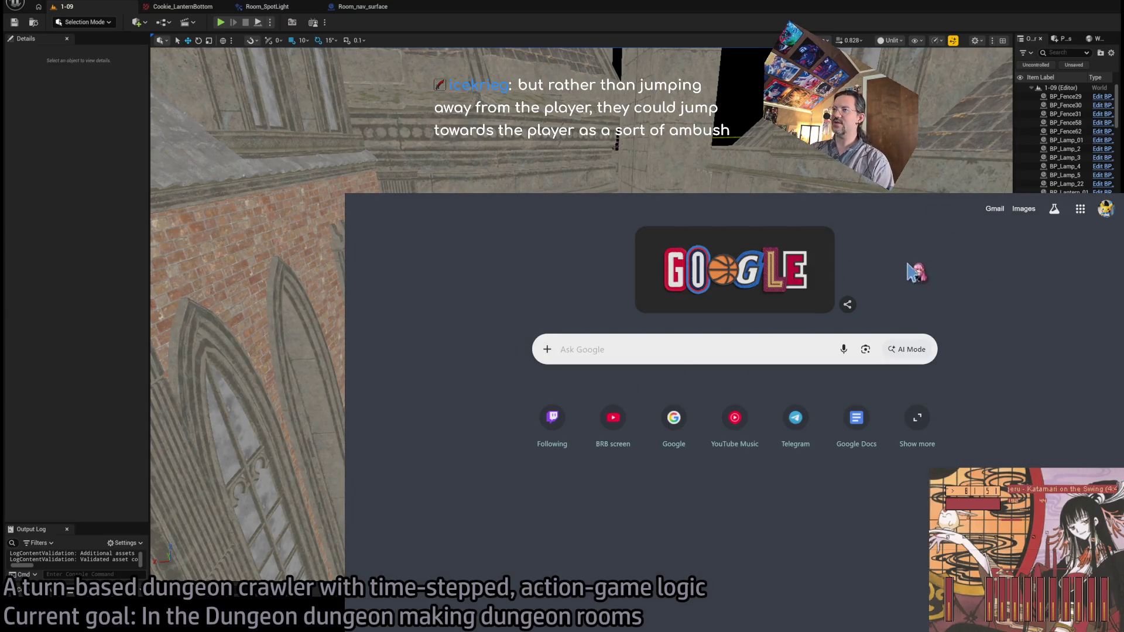
key("Return")
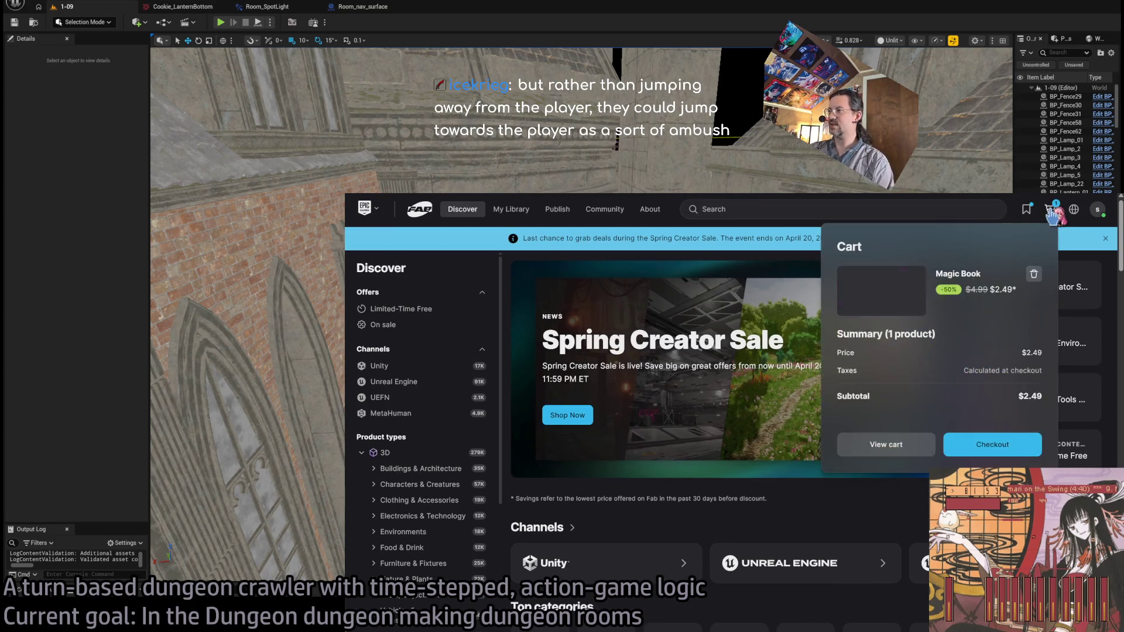
Open the Magic Book product page from the shopping cart
left_click(1051, 212)
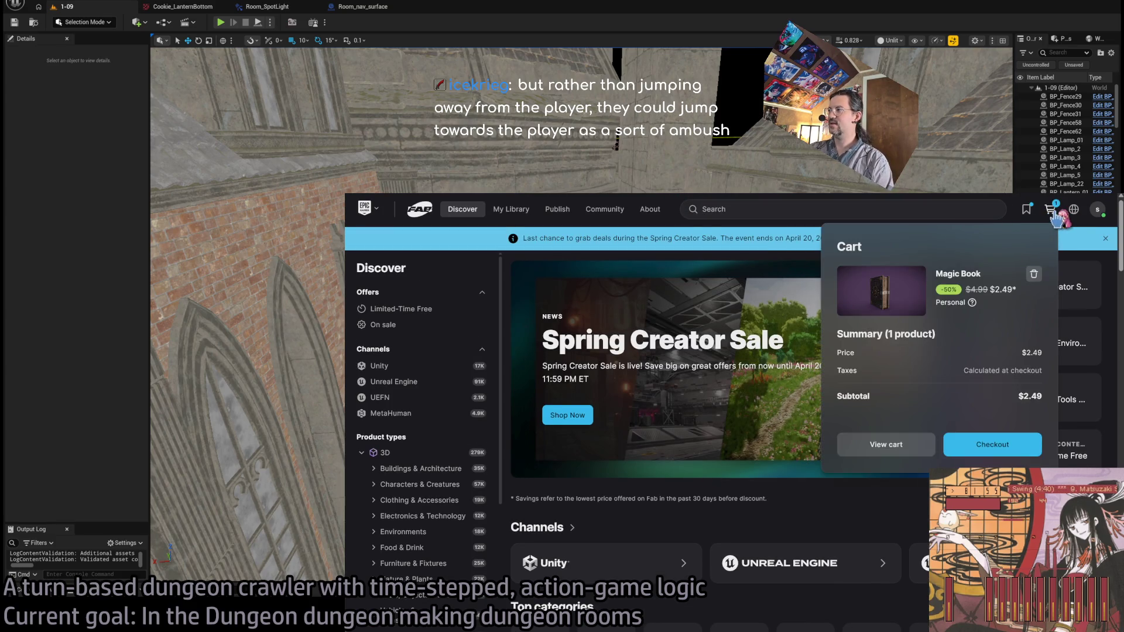
left_click(973, 273)
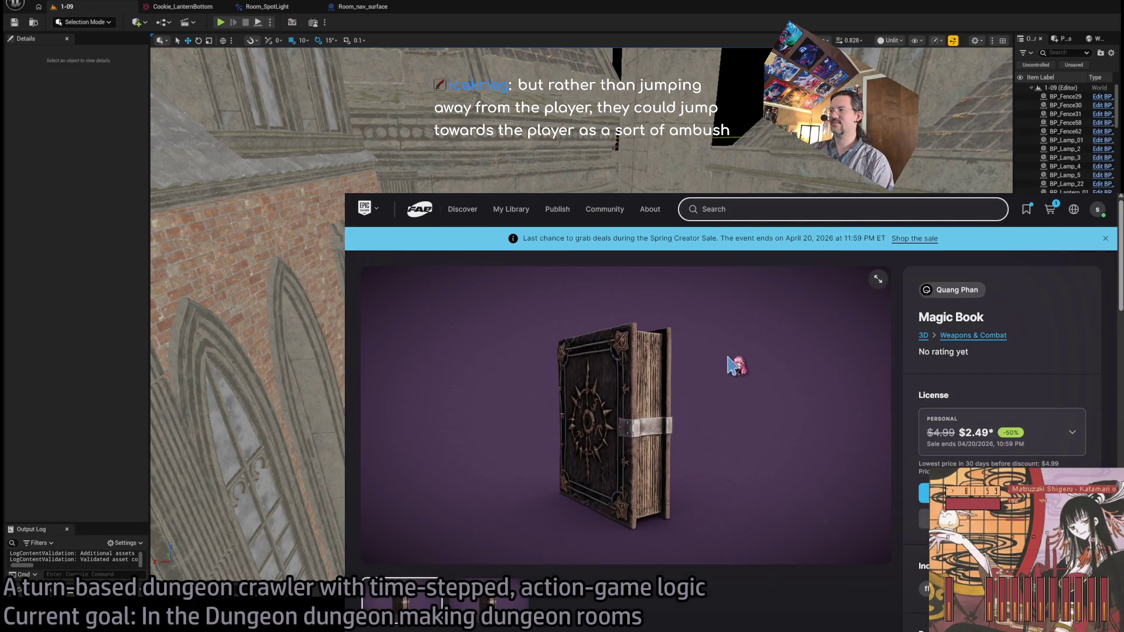
scroll(582, 546, "down", 2)
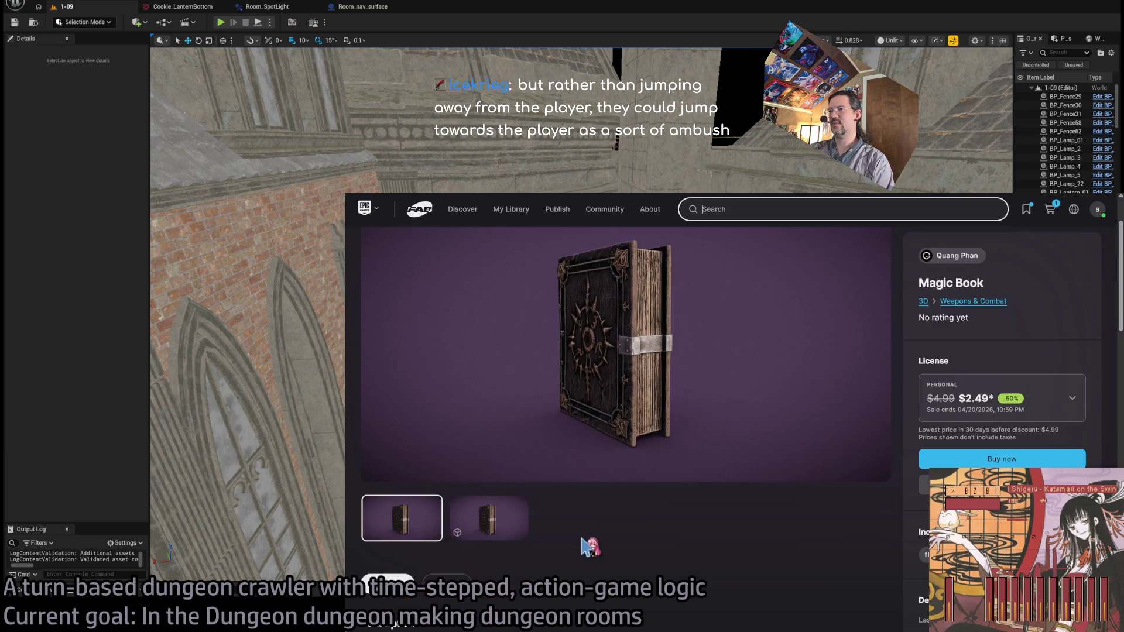
scroll(410, 580, "up", 2)
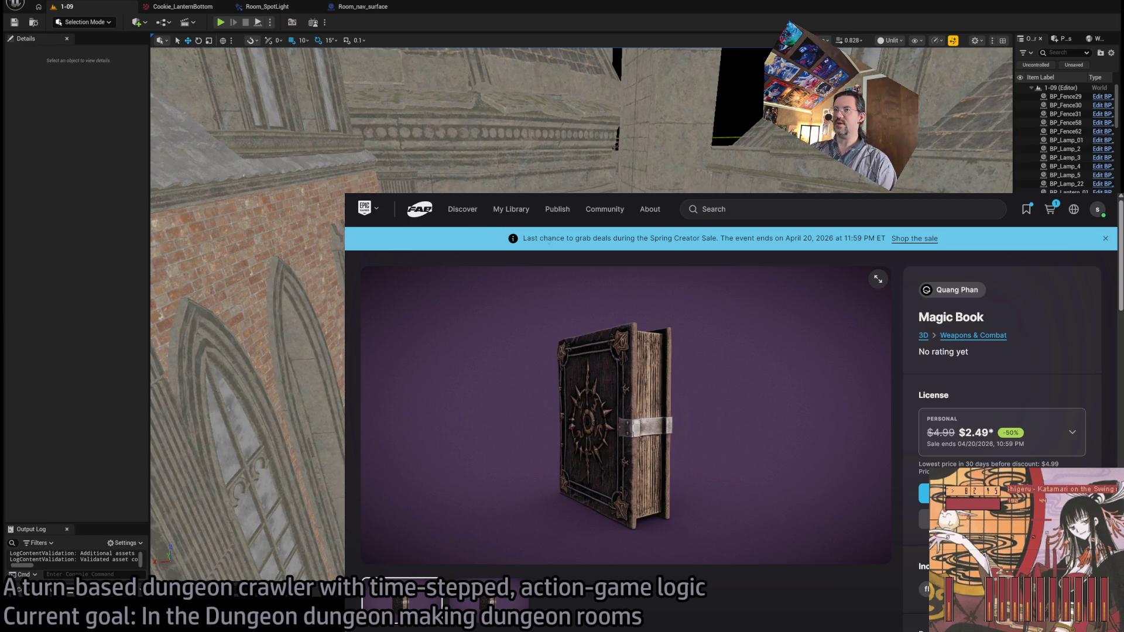
key("ctrl+Tab")
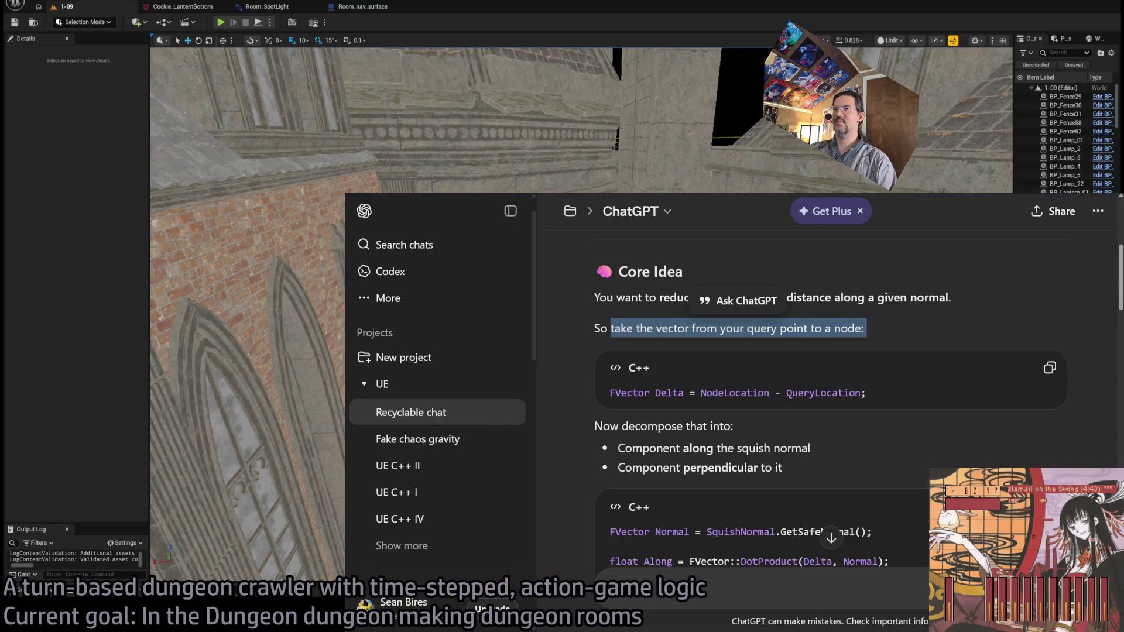
Go to Fab's Discover page and open the Featured Content On Sale list
key("ctrl+t")
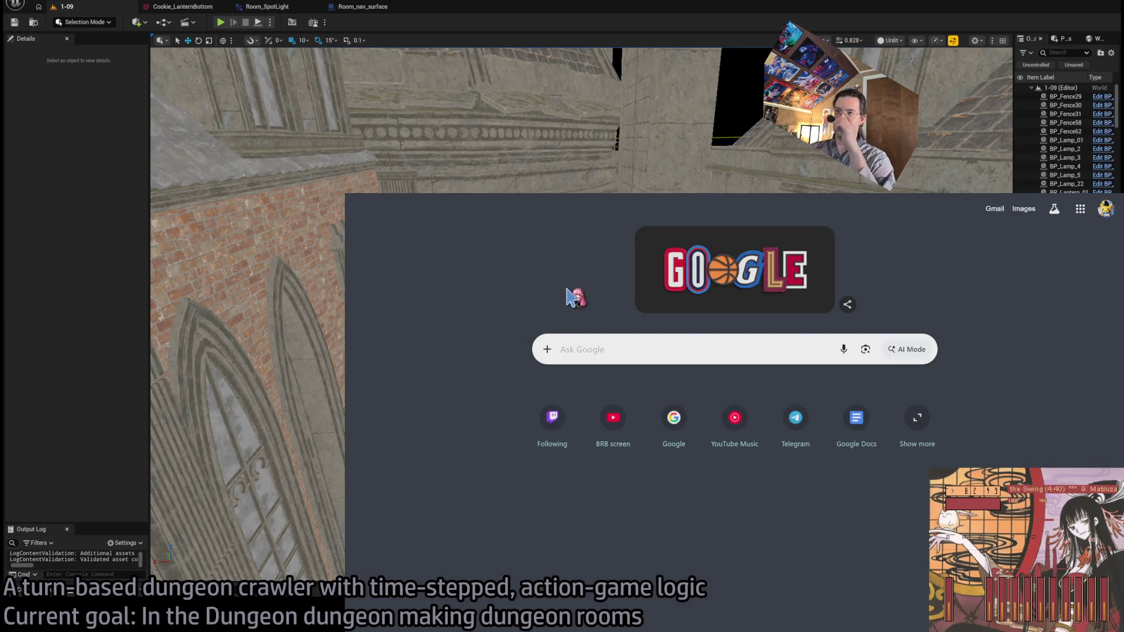
key("ctrl+Tab")
scroll(651, 421, "down", 5)
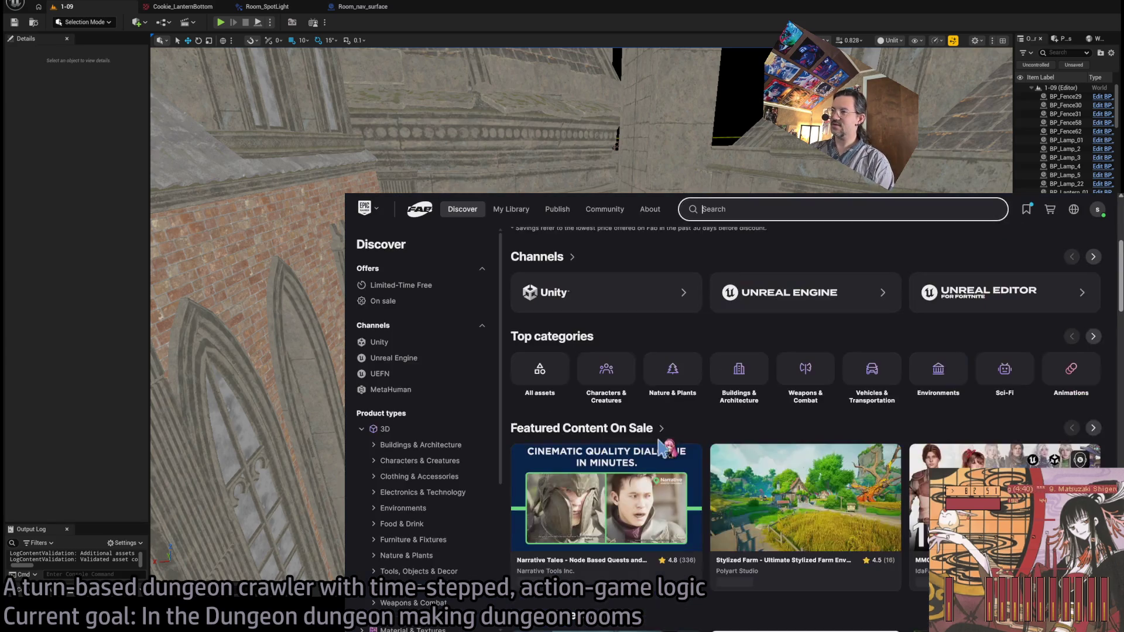
scroll(652, 421, "up", 2)
left_click(614, 360)
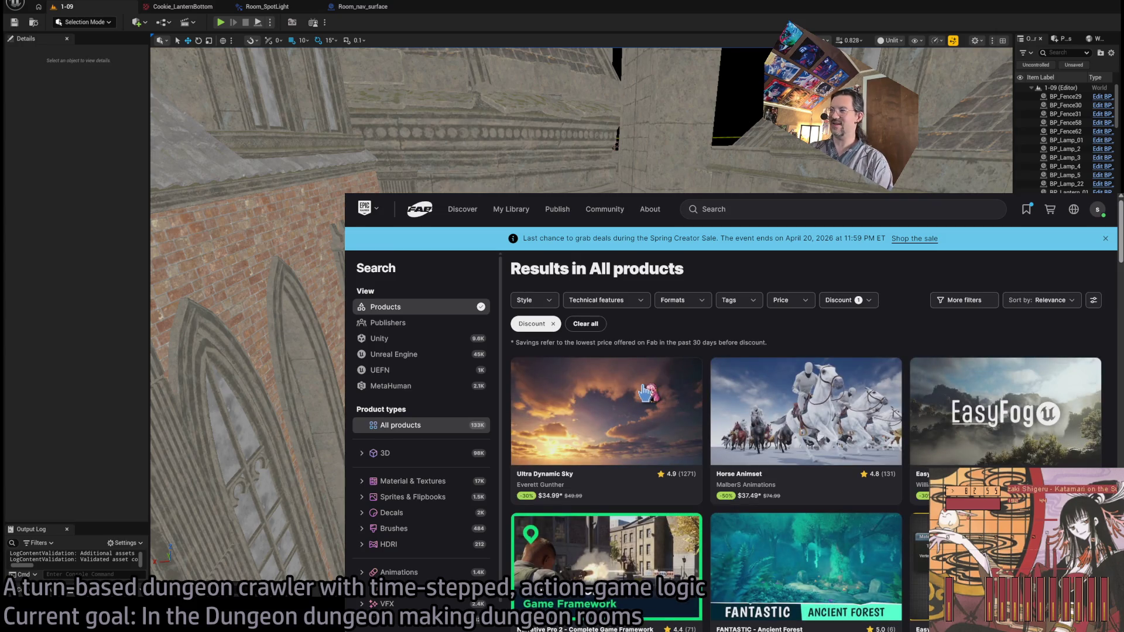
Scroll through the discounted results, including Dungeon Architect and FANTASTIC - Dungeon Pack
scroll(646, 394, "down", 1)
scroll(646, 394, "down", 2)
scroll(646, 394, "down", 5)
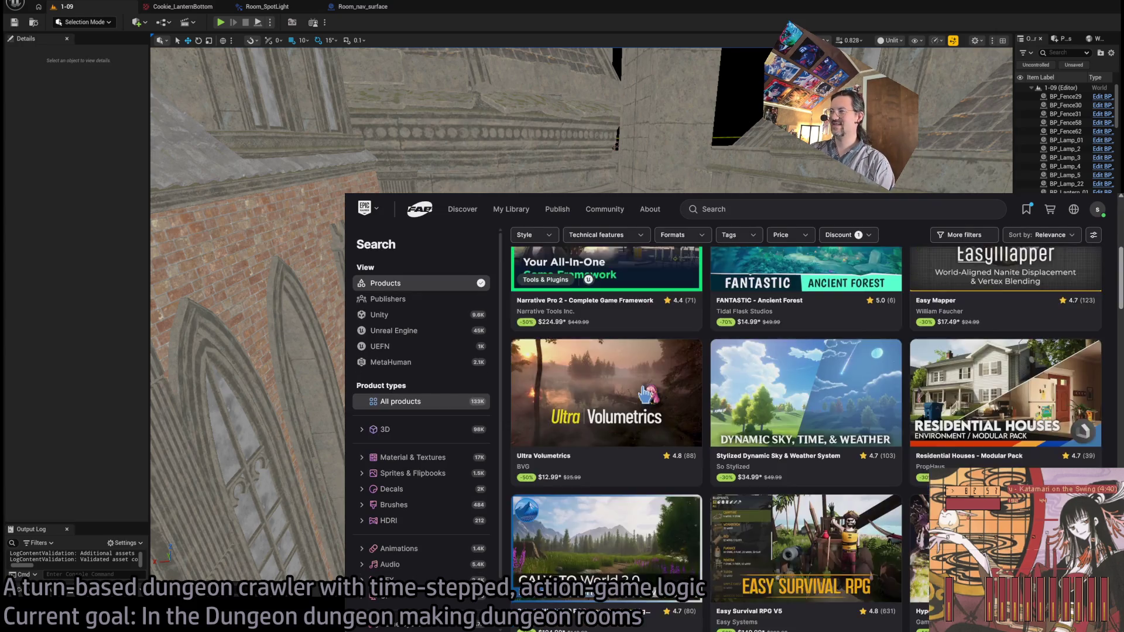
scroll(494, 471, "down", 1)
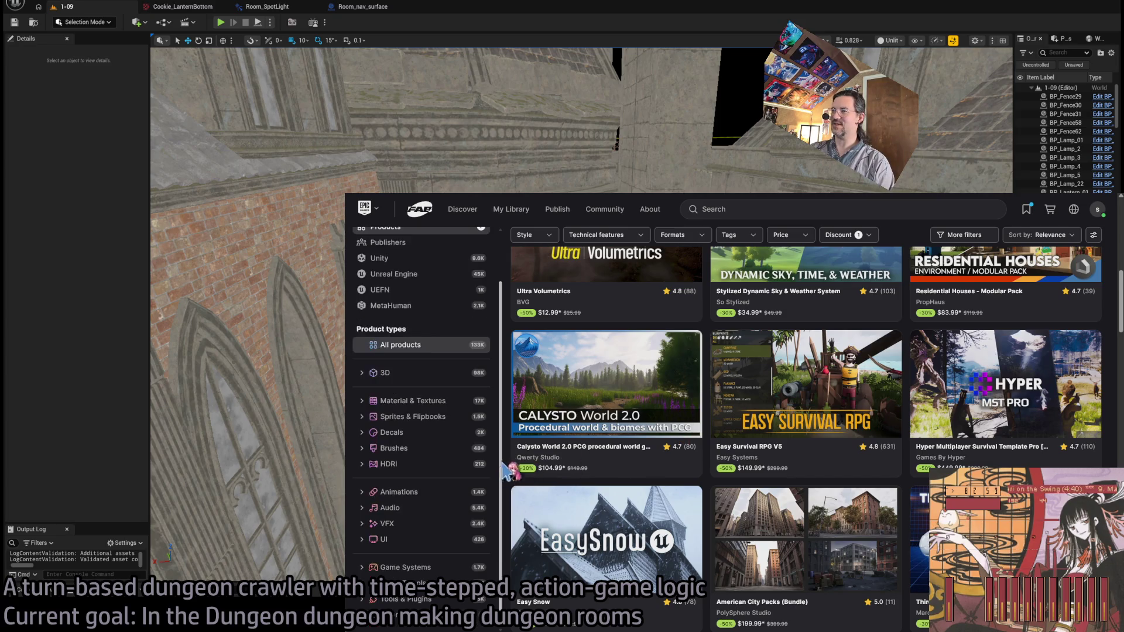
scroll(508, 459, "down", 1)
scroll(507, 459, "down", 7)
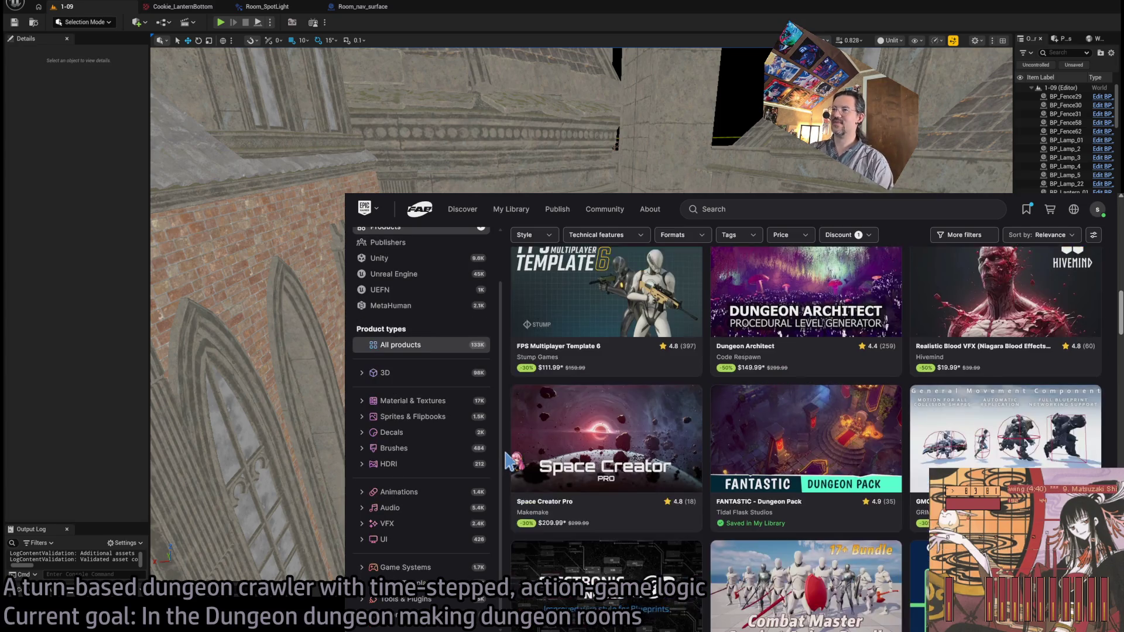